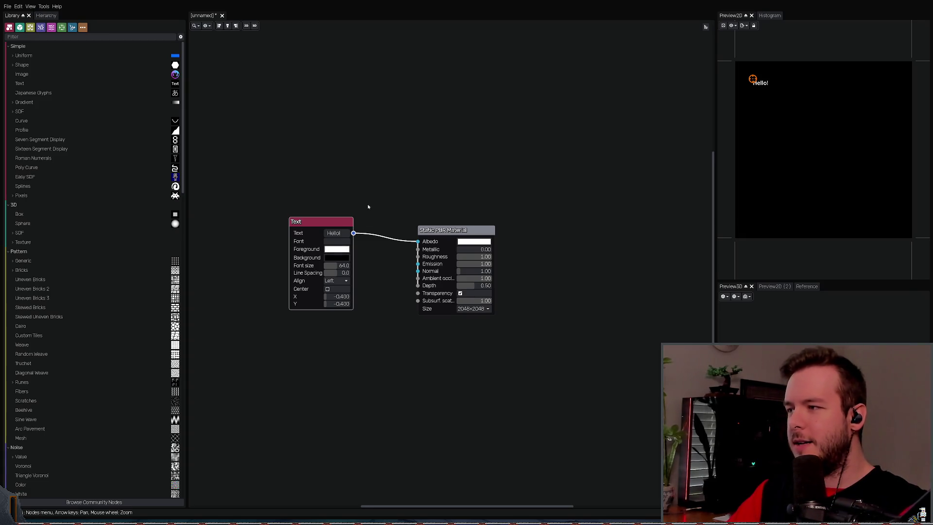
Step: Nudge the Text node left and the Static PBR Material node down in the graph
{"action": "middle_click_drag", "start_coordinate": [372, 202], "coordinate": [381, 192]}
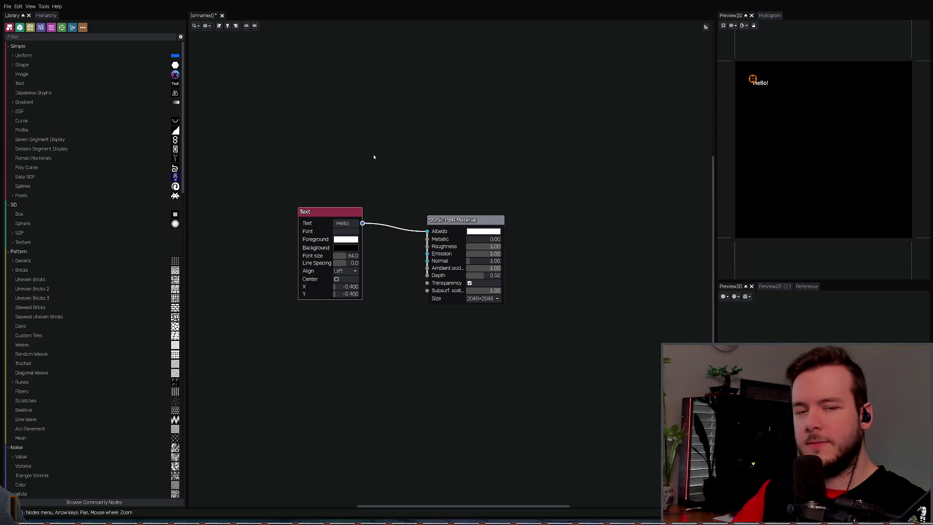
{"action": "left_click_drag", "start_coordinate": [313, 210], "coordinate": [321, 212]}
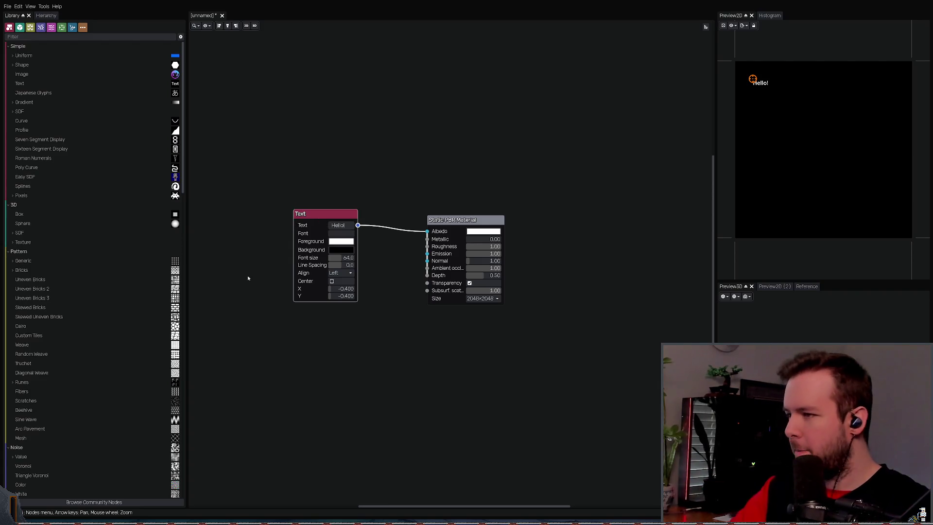
{"action": "left_click_drag", "start_coordinate": [308, 230], "coordinate": [304, 229]}
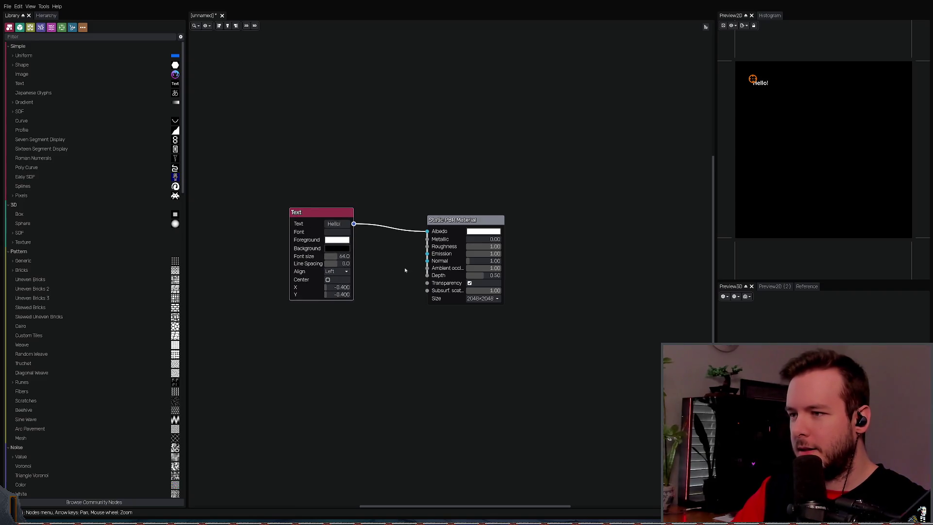
{"action": "left_click_drag", "start_coordinate": [472, 229], "coordinate": [472, 233]}
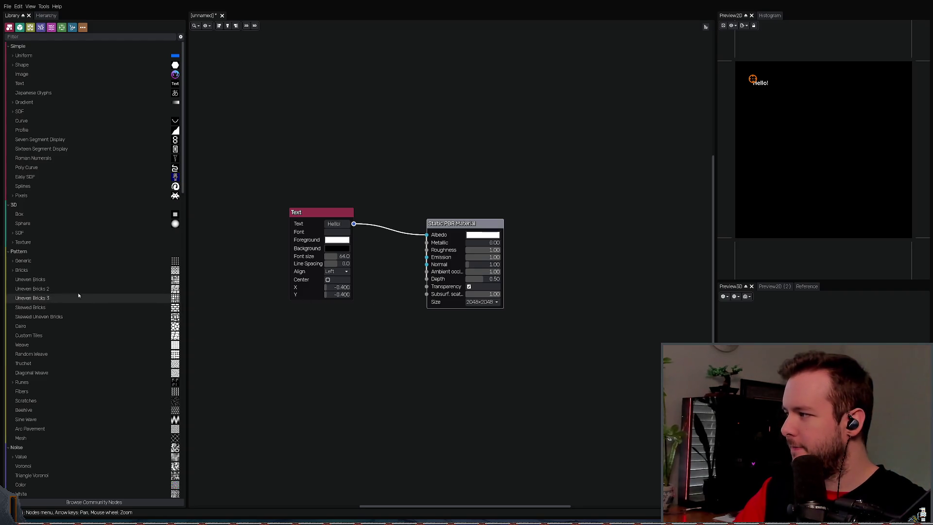
{"action": "scroll", "coordinate": [66, 283], "scroll_direction": "down", "scroll_amount": 2}
{"action": "scroll", "coordinate": [67, 281], "scroll_direction": "up", "scroll_amount": 2}
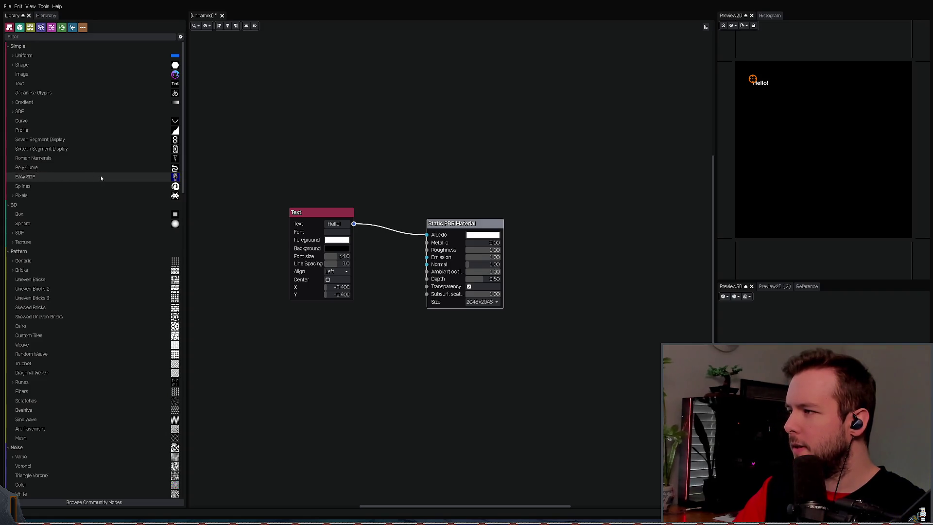
{"action": "scroll", "coordinate": [93, 138], "scroll_direction": "down", "scroll_amount": 5}
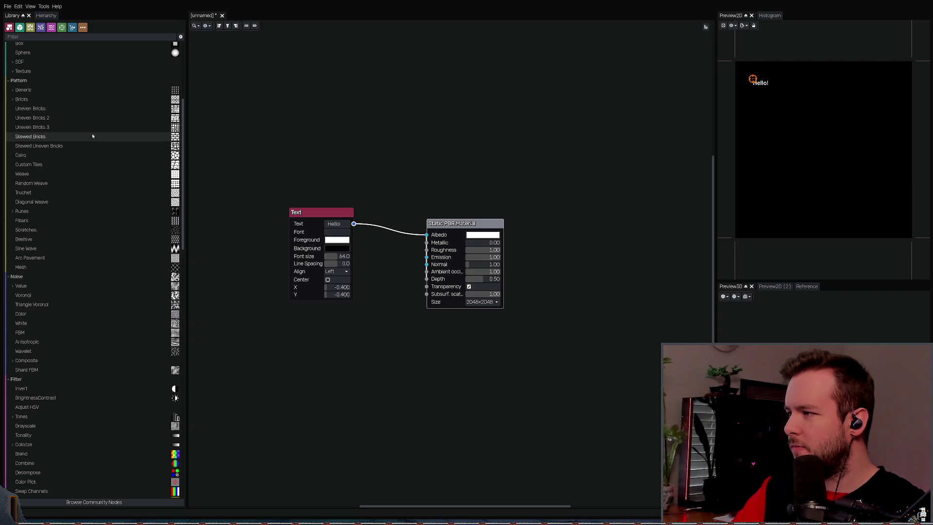
{"action": "scroll", "coordinate": [93, 136], "scroll_direction": "down", "scroll_amount": 2}
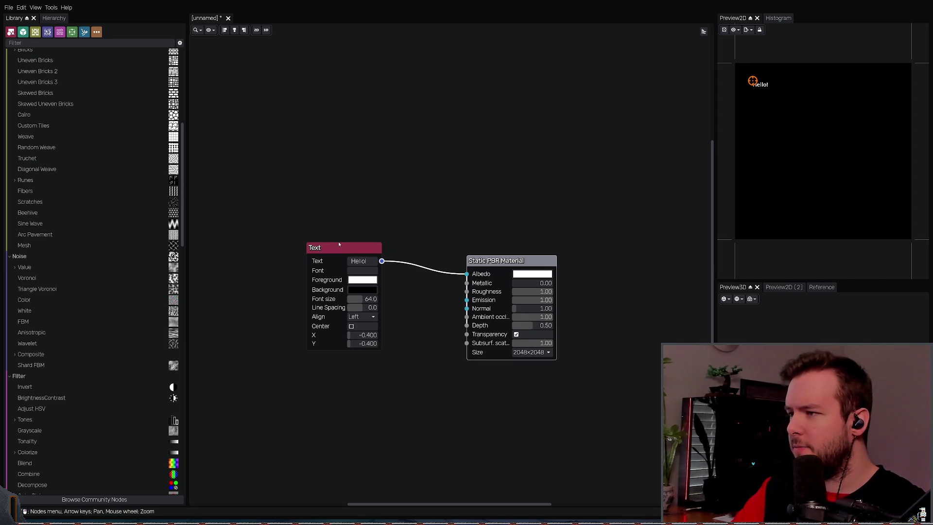
{"action": "scroll", "coordinate": [383, 203], "scroll_direction": "down", "scroll_amount": 2}
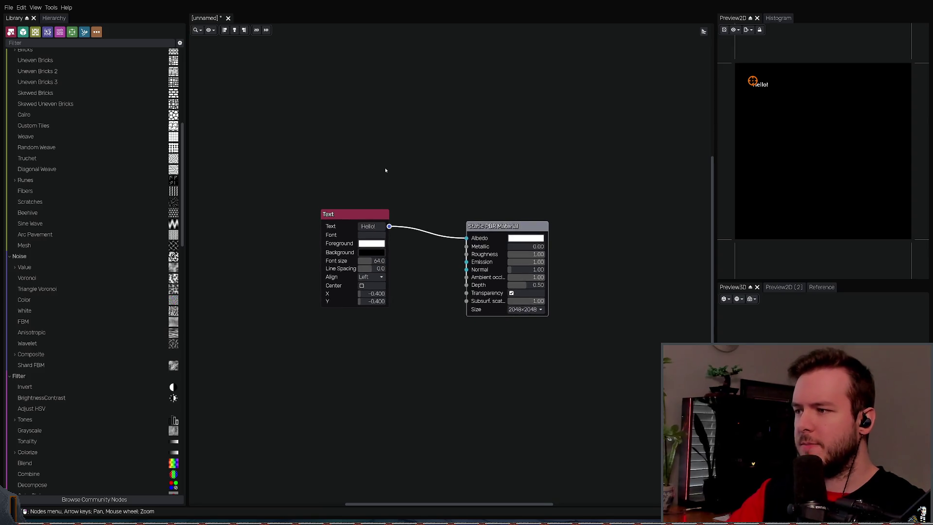
{"action": "scroll", "coordinate": [409, 159], "scroll_direction": "down", "scroll_amount": 1}
{"action": "scroll", "coordinate": [459, 173], "scroll_direction": "up", "scroll_amount": 1}
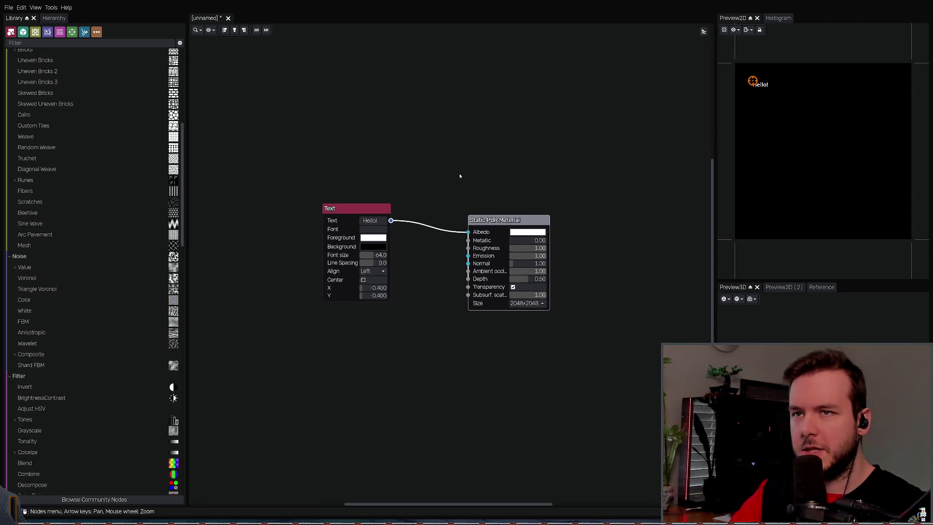
Step: Append ' world!' so the Text node reads 'Hello, world!', and dock the 3D preview right
{"action": "left_click", "coordinate": [372, 220]}
{"action": "type", "text": ","}
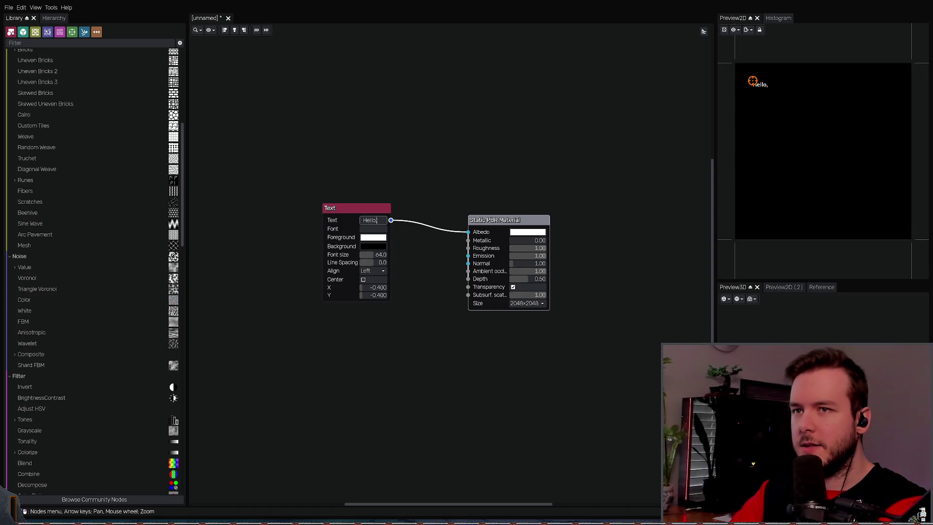
{"action": "type", "text": "world!"}
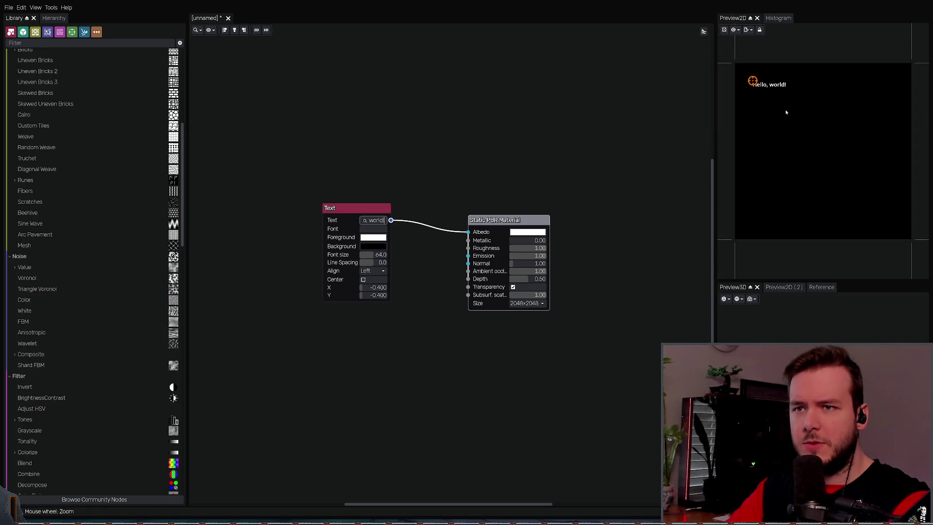
{"action": "mouse_move", "coordinate": [736, 282]}
{"action": "left_mouse_down"}
{"action": "mouse_move", "coordinate": [822, 25]}
{"action": "mouse_move", "coordinate": [931, 97]}
{"action": "mouse_move", "coordinate": [916, 146]}
{"action": "left_mouse_up"}
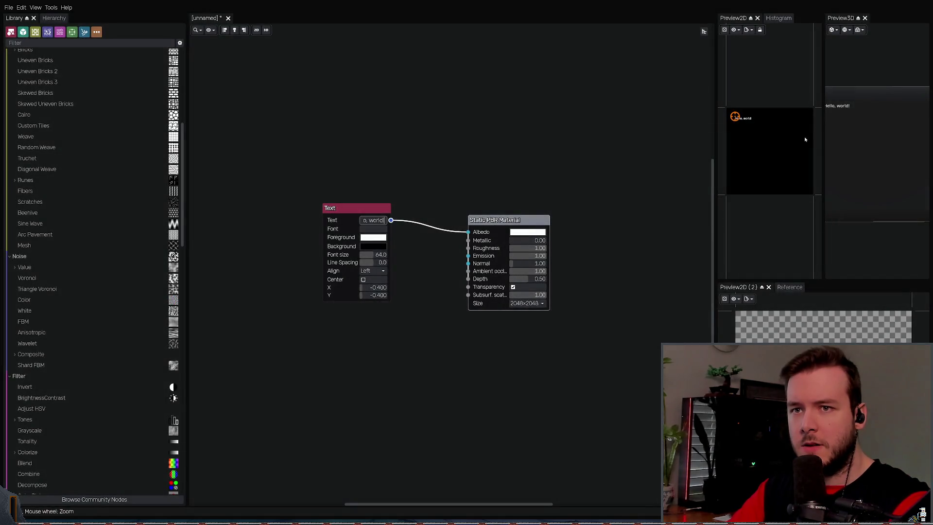
Step: Widen the preview panels and reposition the second 2D preview panel in the layout
{"action": "left_click_drag", "start_coordinate": [719, 126], "coordinate": [621, 116]}
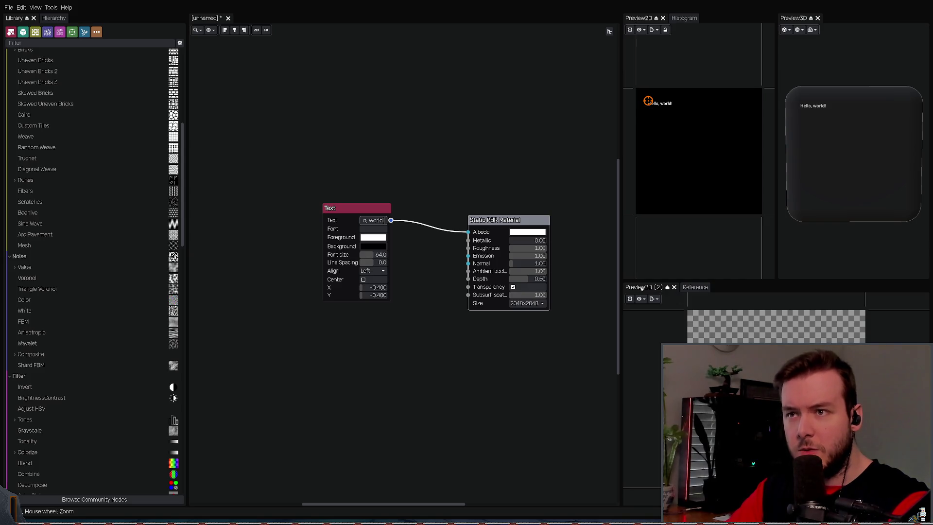
{"action": "mouse_move", "coordinate": [665, 290]}
{"action": "left_mouse_down"}
{"action": "mouse_move", "coordinate": [700, 25]}
{"action": "mouse_move", "coordinate": [692, 31]}
{"action": "left_mouse_up"}
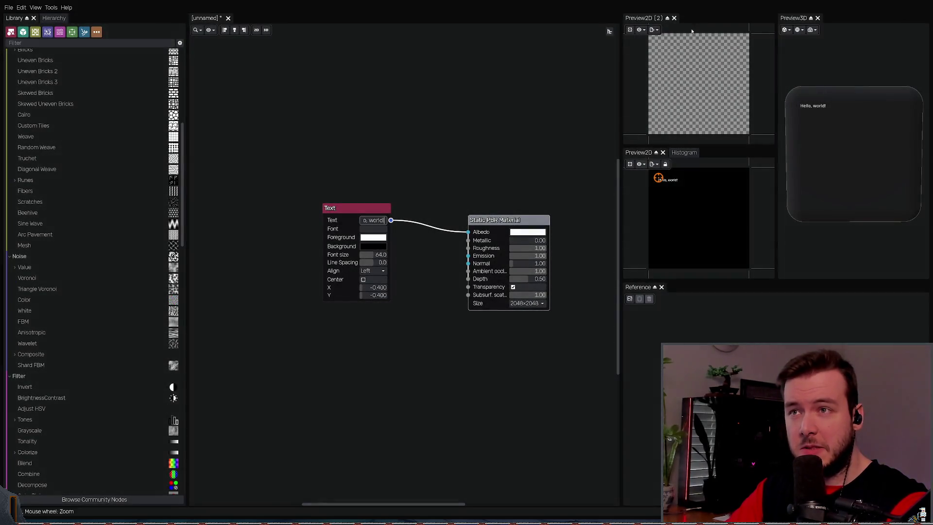
{"action": "left_click", "coordinate": [644, 29]}
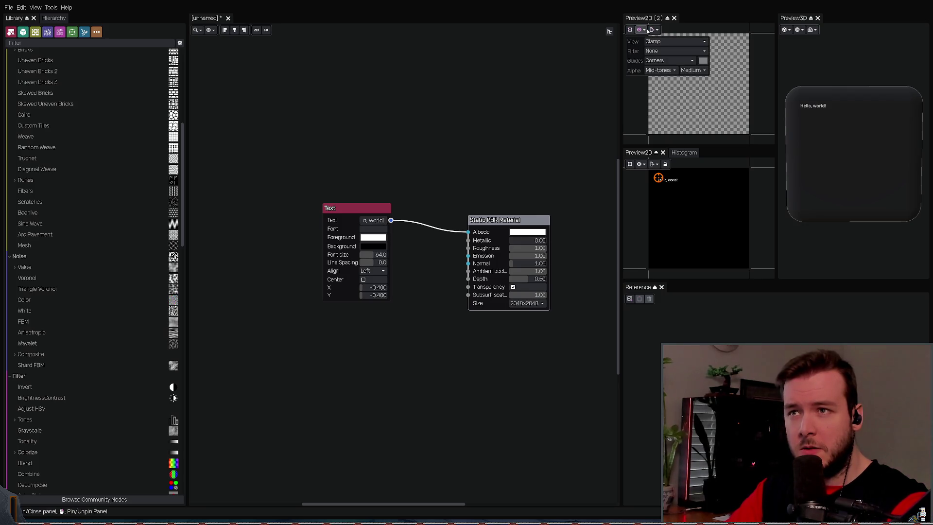
{"action": "left_click", "coordinate": [681, 73]}
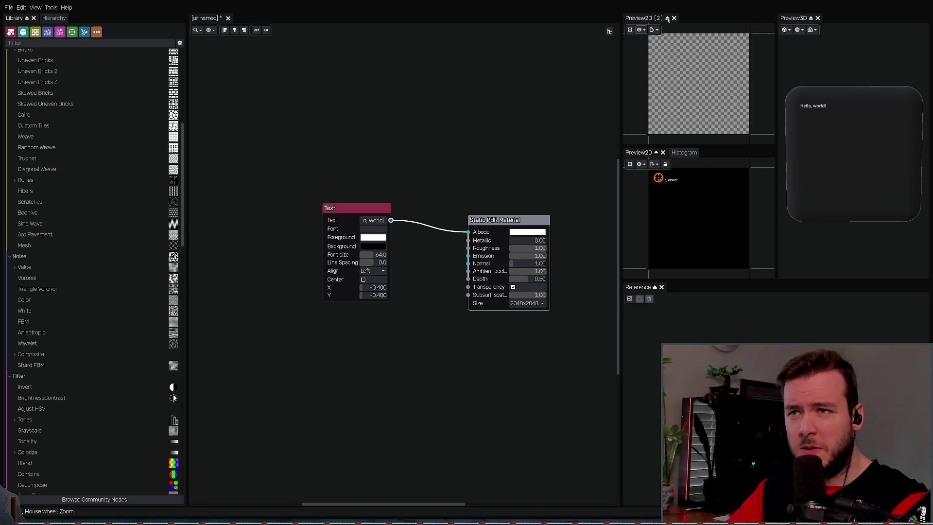
{"action": "left_click", "coordinate": [668, 19]}
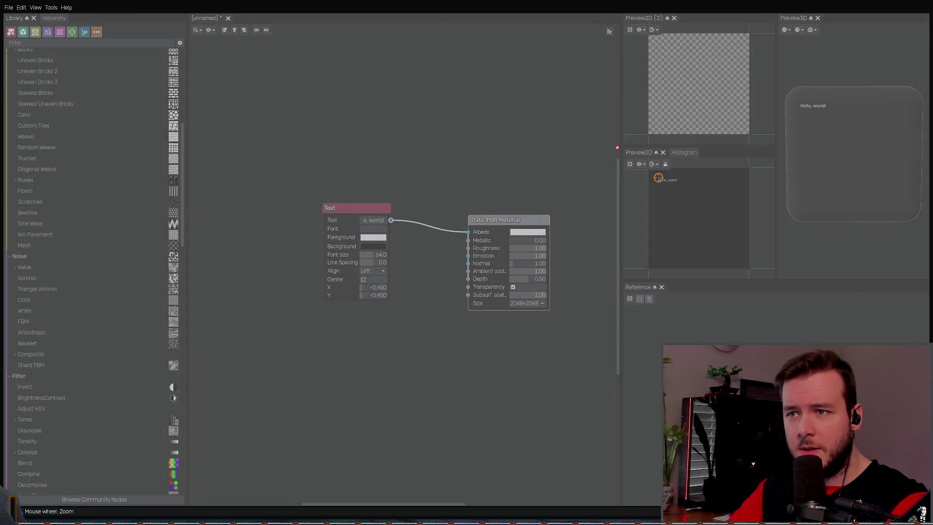
{"action": "mouse_move", "coordinate": [664, 155]}
{"action": "left_mouse_down"}
{"action": "mouse_move", "coordinate": [728, 340]}
{"action": "mouse_move", "coordinate": [700, 214]}
{"action": "mouse_move", "coordinate": [695, 117]}
{"action": "left_mouse_up"}
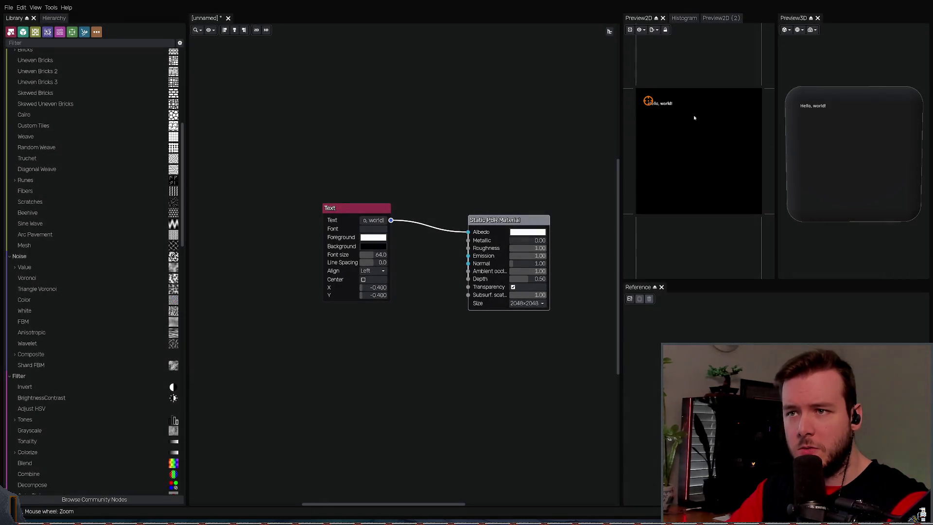
Step: Group the second 2D preview into the Preview2D tabs and close the Histogram
{"action": "left_click", "coordinate": [699, 19]}
{"action": "left_click_drag", "start_coordinate": [698, 20], "coordinate": [705, 27]}
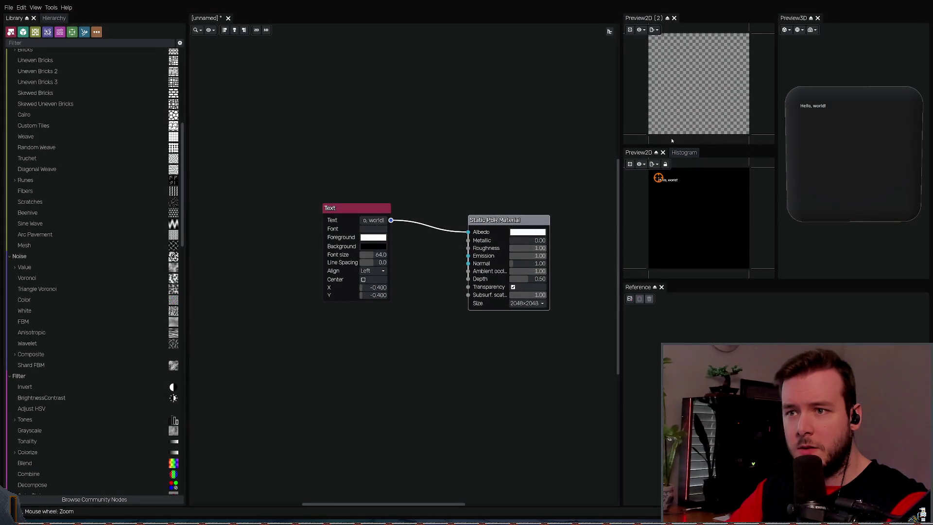
{"action": "left_click_drag", "start_coordinate": [642, 18], "coordinate": [698, 209]}
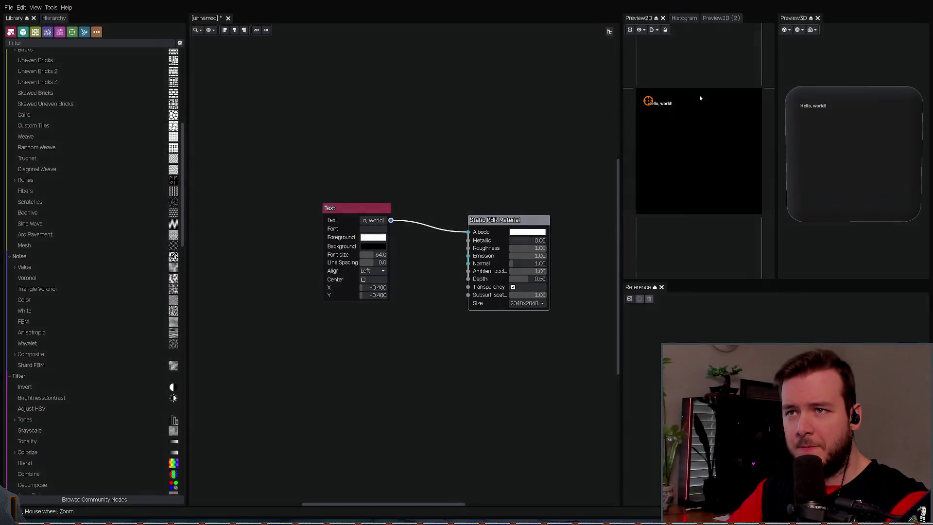
{"action": "left_click", "coordinate": [713, 18]}
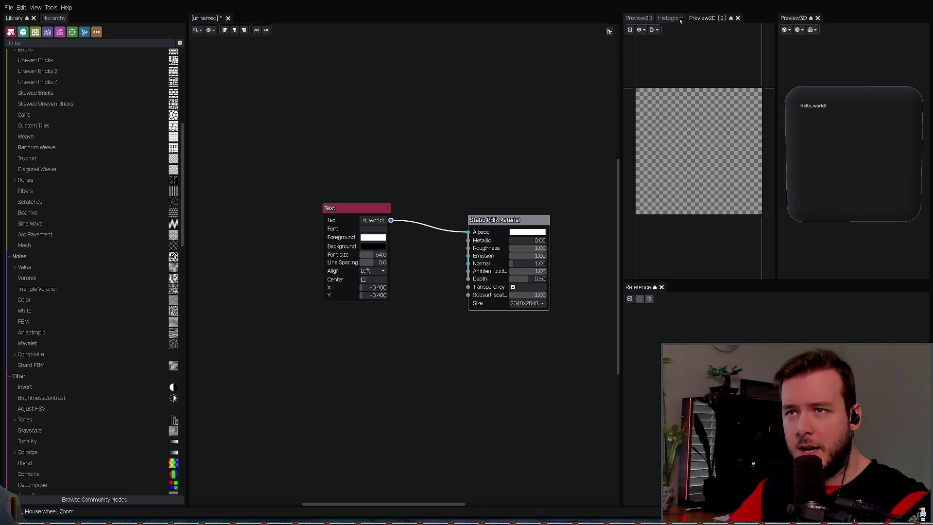
{"action": "left_click_drag", "start_coordinate": [680, 20], "coordinate": [691, 24]}
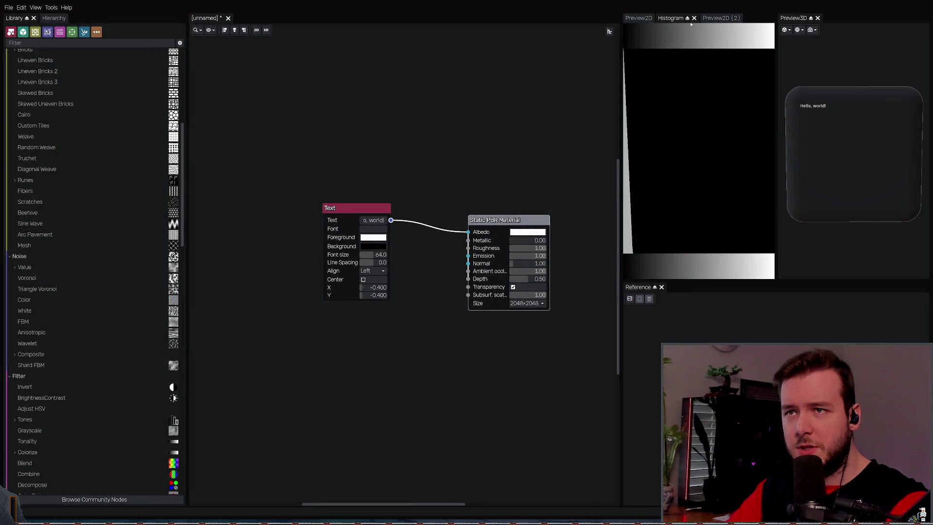
{"action": "left_click", "coordinate": [694, 18]}
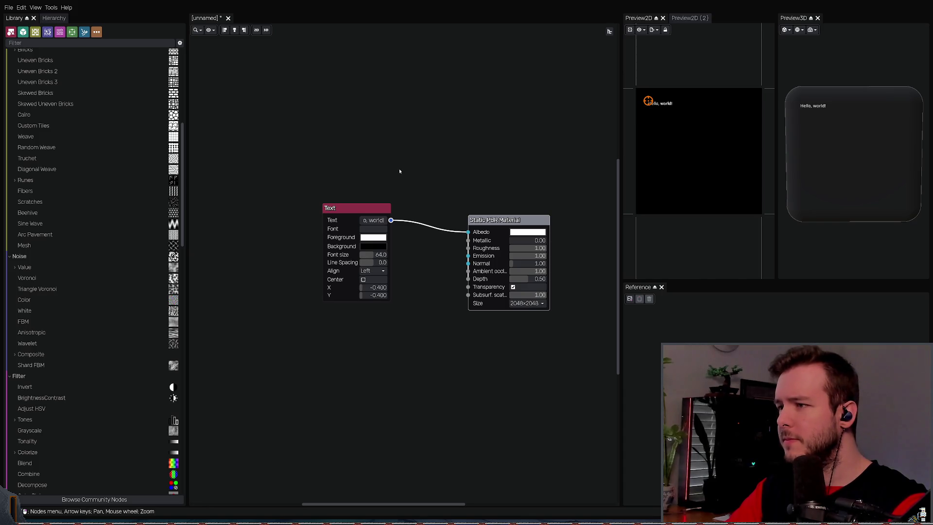
Step: Narrow the Library panel, shift the Text and material nodes left, and recenter the graph view
{"action": "scroll", "coordinate": [392, 171], "scroll_direction": "down", "scroll_amount": 2}
{"action": "left_click_drag", "start_coordinate": [187, 210], "coordinate": [165, 211]}
{"action": "left_click_drag", "start_coordinate": [255, 134], "coordinate": [548, 343]}
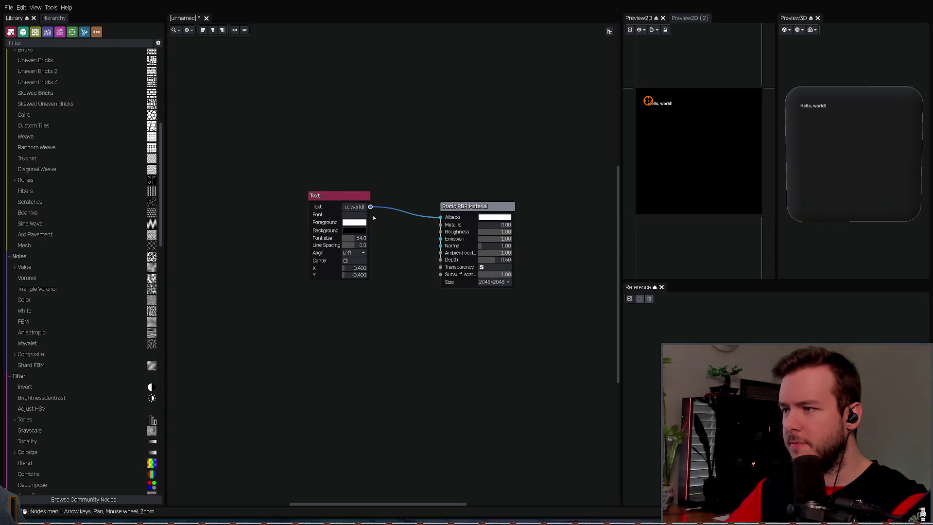
{"action": "left_click_drag", "start_coordinate": [369, 280], "coordinate": [318, 269]}
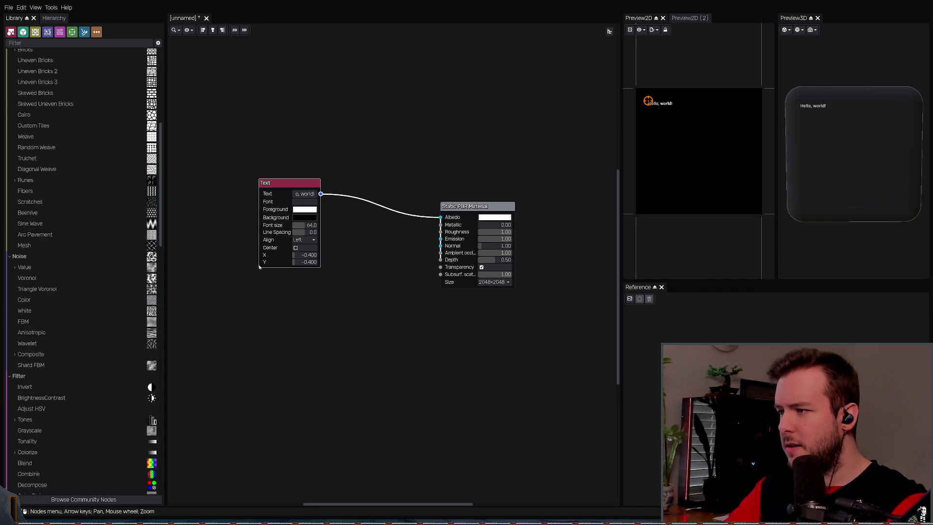
{"action": "mouse_move", "coordinate": [260, 266]}
{"action": "left_mouse_down"}
{"action": "mouse_move", "coordinate": [266, 260]}
{"action": "mouse_move", "coordinate": [258, 259]}
{"action": "left_mouse_up"}
{"action": "scroll", "coordinate": [261, 218], "scroll_direction": "down", "scroll_amount": 1}
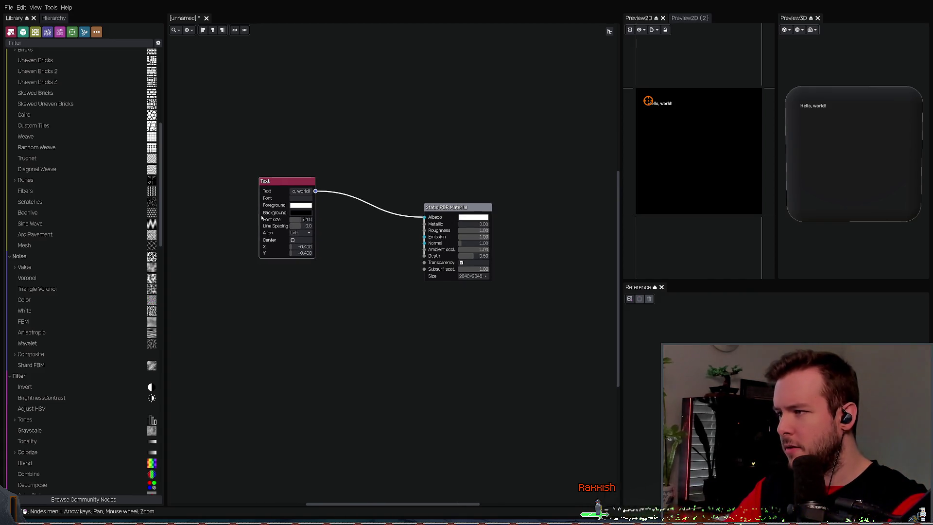
{"action": "scroll", "coordinate": [261, 218], "scroll_direction": "up", "scroll_amount": 1}
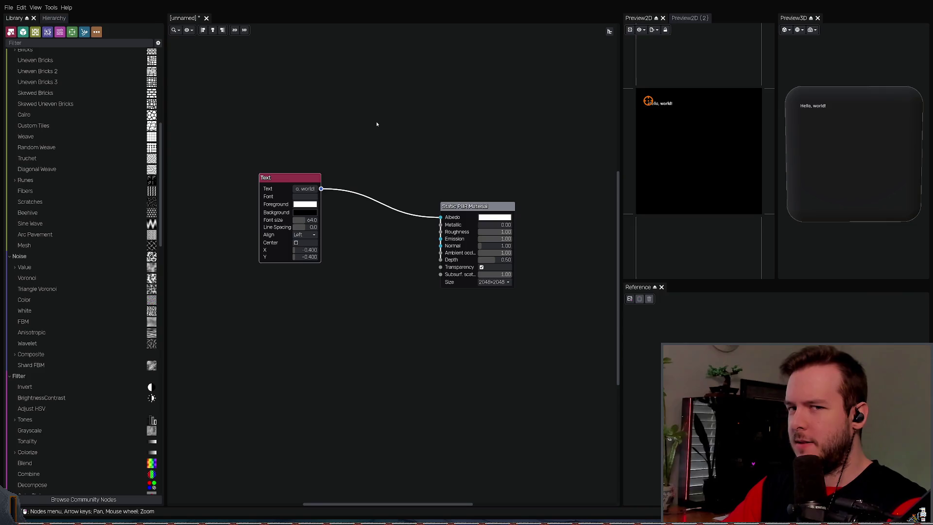
{"action": "scroll", "coordinate": [336, 194], "scroll_direction": "up", "scroll_amount": 1}
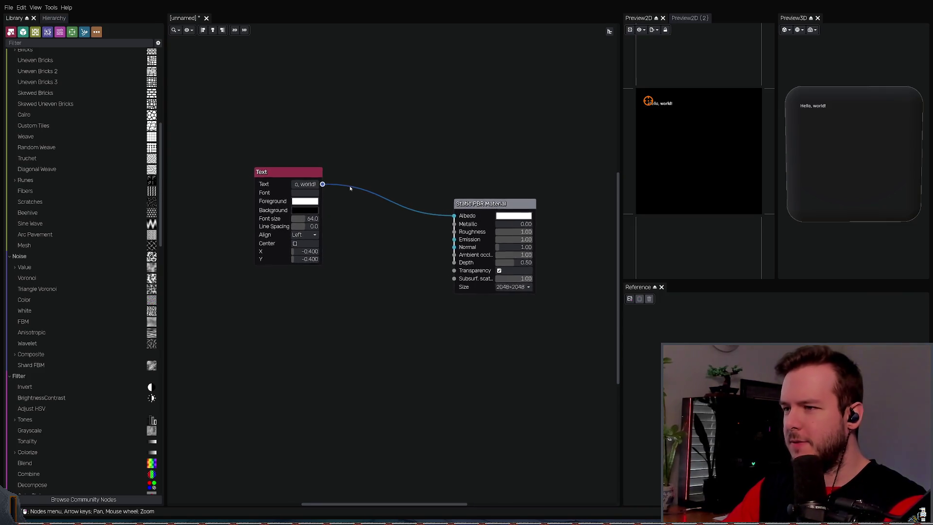
{"action": "mouse_move", "coordinate": [394, 177]}
{"action": "middle_mouse_down"}
{"action": "mouse_move", "coordinate": [379, 167]}
{"action": "mouse_move", "coordinate": [423, 163]}
{"action": "middle_mouse_up"}
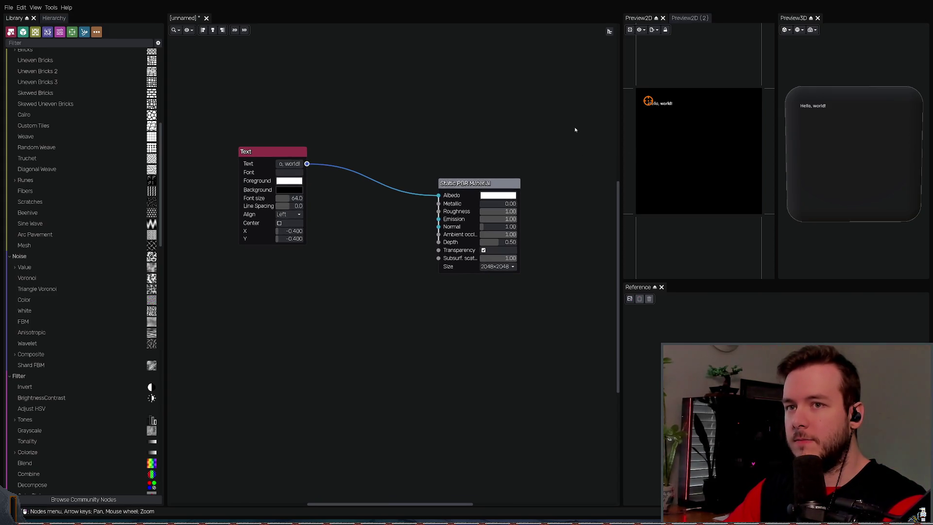
{"action": "mouse_move", "coordinate": [340, 199]}
{"action": "middle_mouse_down"}
{"action": "mouse_move", "coordinate": [354, 184]}
{"action": "mouse_move", "coordinate": [365, 192]}
{"action": "middle_mouse_up"}
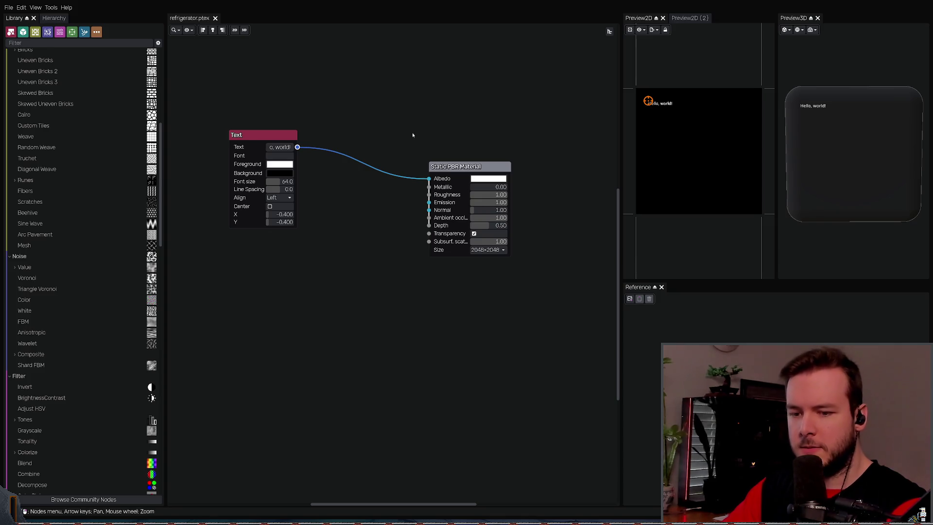
Step: Drop a Scratches node into the graph and unplug the Text wire from the material's Albedo
{"action": "key", "text": "Left"}
{"action": "key", "text": "Up"}
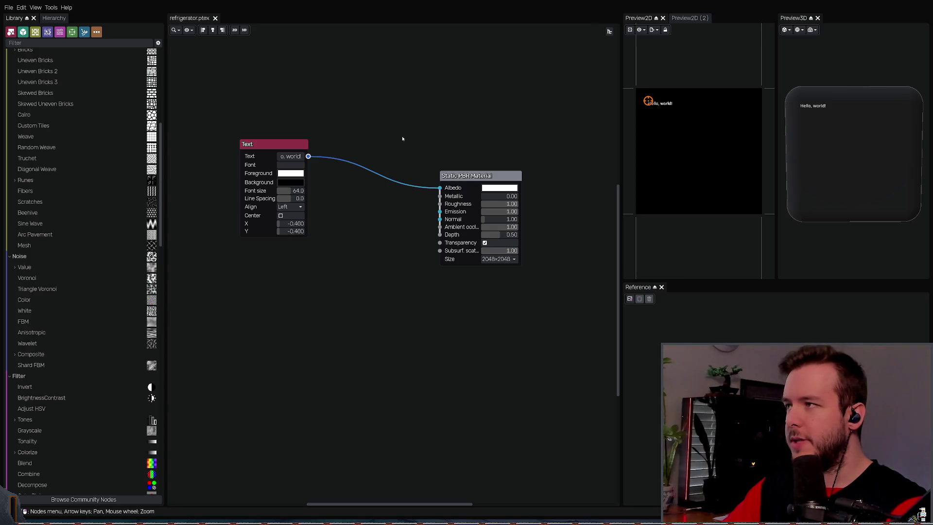
{"action": "key", "text": "Up"}
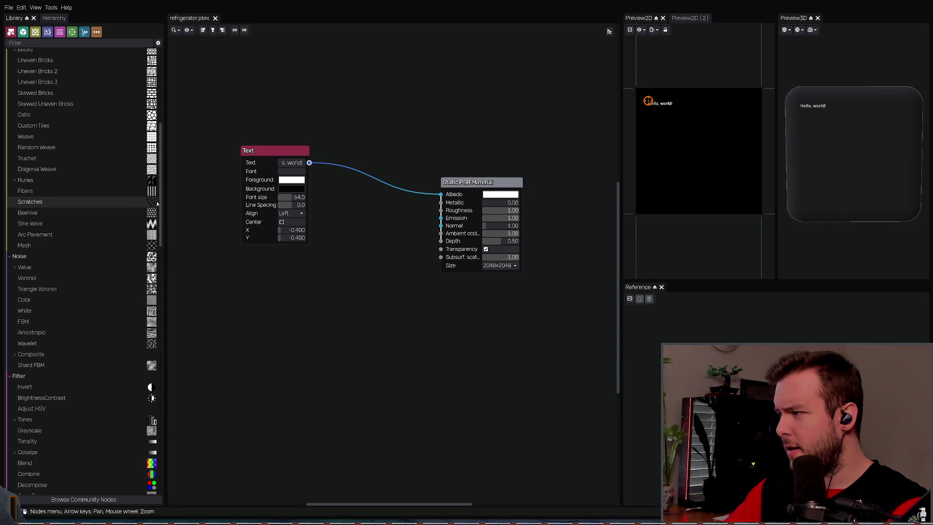
{"action": "mouse_move", "coordinate": [62, 204]}
{"action": "left_mouse_down"}
{"action": "mouse_move", "coordinate": [272, 318]}
{"action": "mouse_move", "coordinate": [257, 263]}
{"action": "left_mouse_up"}
{"action": "scroll", "coordinate": [268, 292], "scroll_direction": "down", "scroll_amount": 2}
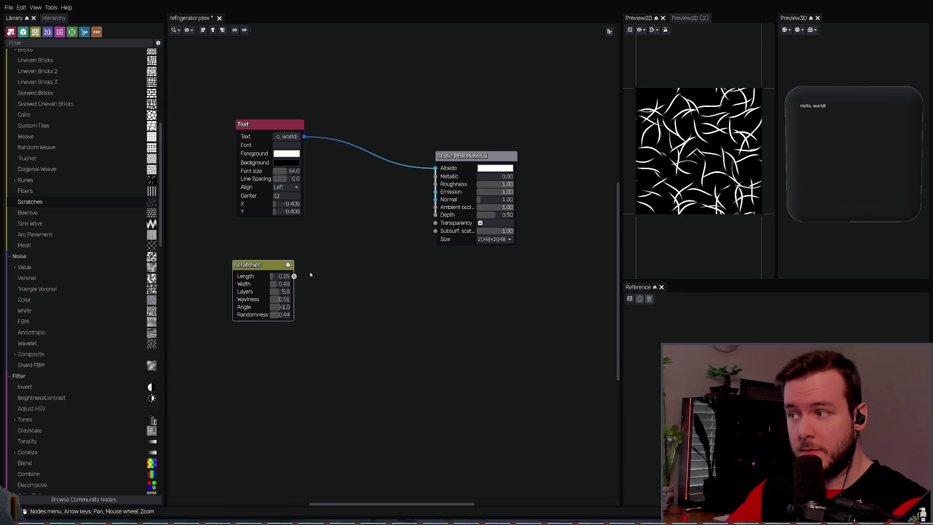
{"action": "mouse_move", "coordinate": [294, 276]}
{"action": "left_mouse_down"}
{"action": "mouse_move", "coordinate": [327, 271]}
{"action": "mouse_move", "coordinate": [436, 170]}
{"action": "mouse_move", "coordinate": [374, 217]}
{"action": "left_mouse_up"}
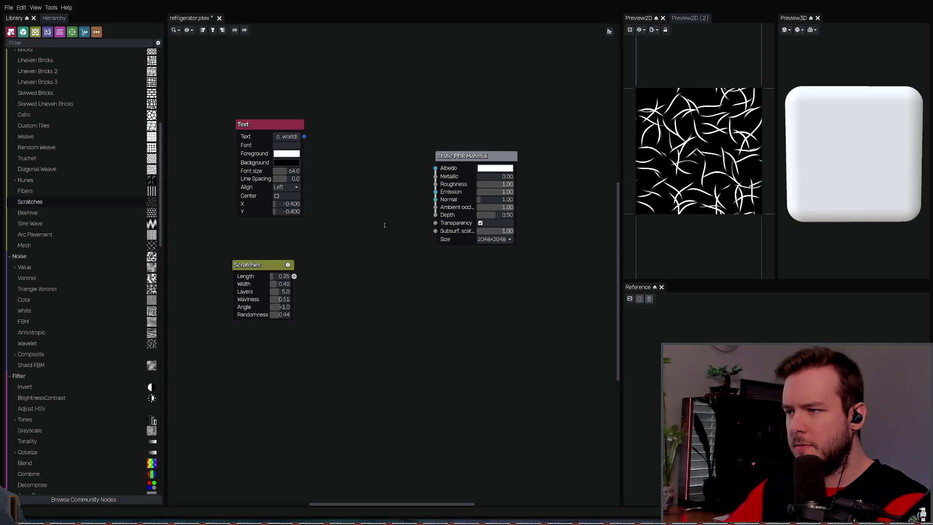
Step: Add a Blend node, wiring Scratches into its Layer1 and its output into Albedo
{"action": "key", "text": "ctrl+v"}
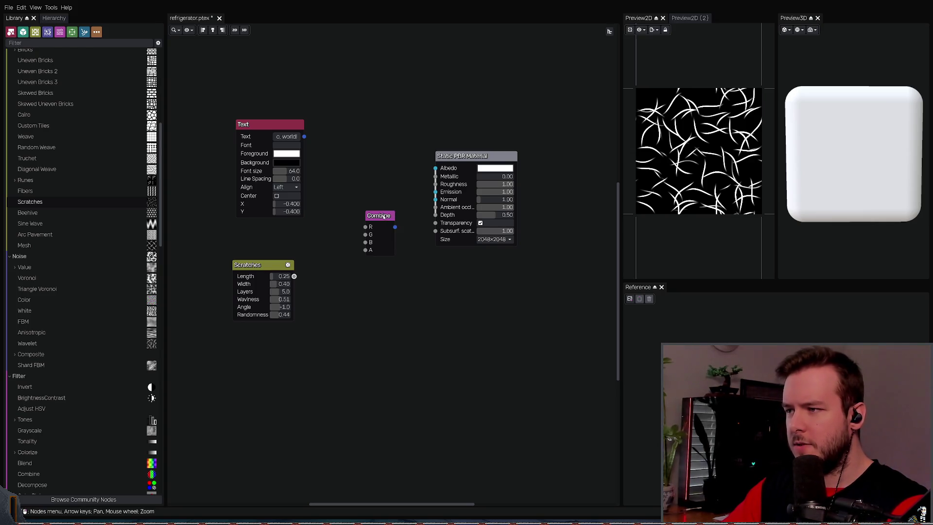
{"action": "key", "text": "Delete"}
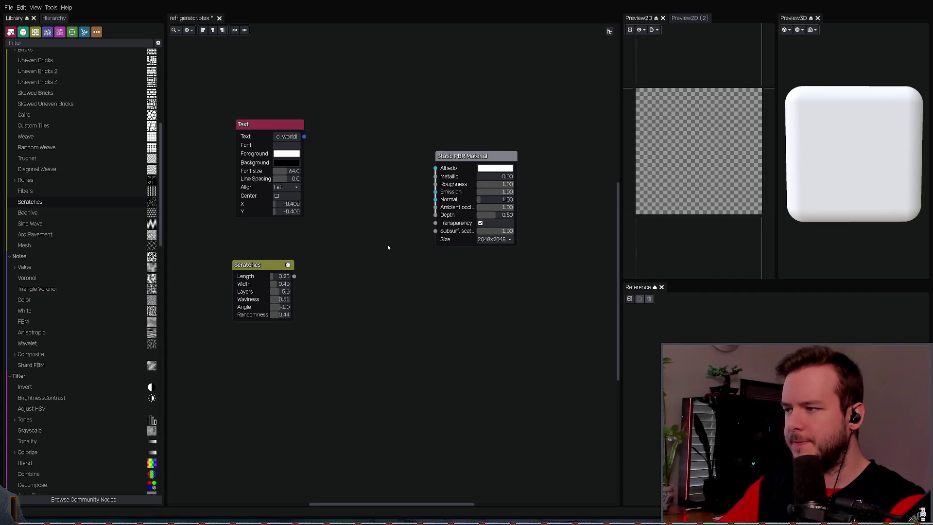
{"action": "key", "text": "ctrl+v"}
{"action": "left_click_drag", "start_coordinate": [416, 217], "coordinate": [369, 210]}
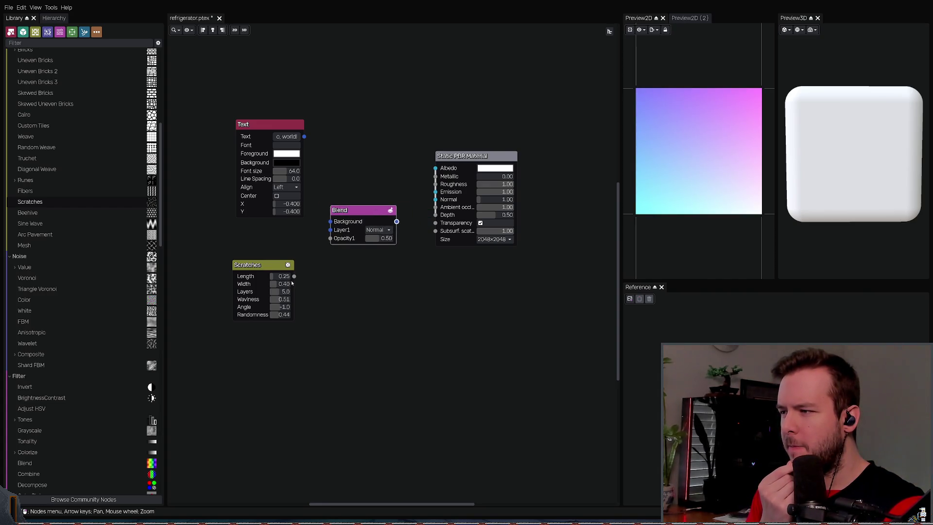
{"action": "left_click_drag", "start_coordinate": [294, 276], "coordinate": [331, 230]}
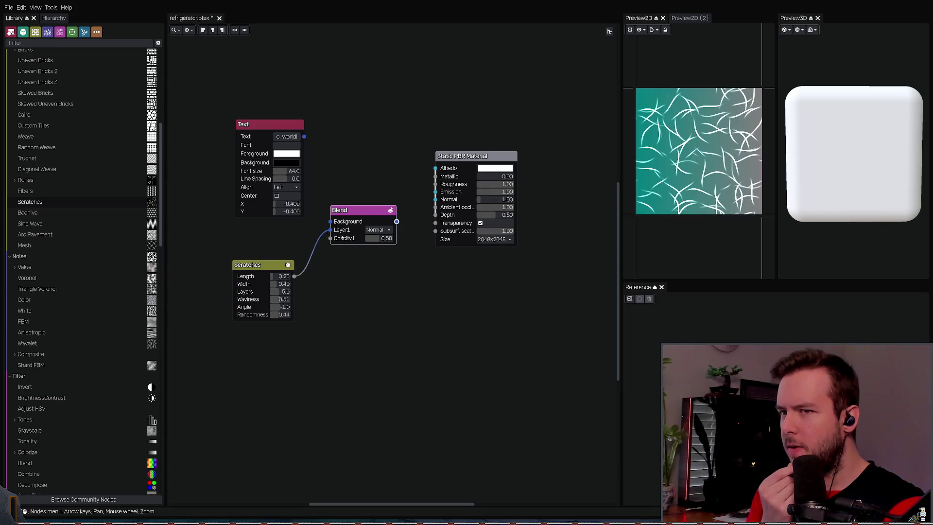
{"action": "left_click_drag", "start_coordinate": [396, 222], "coordinate": [435, 168]}
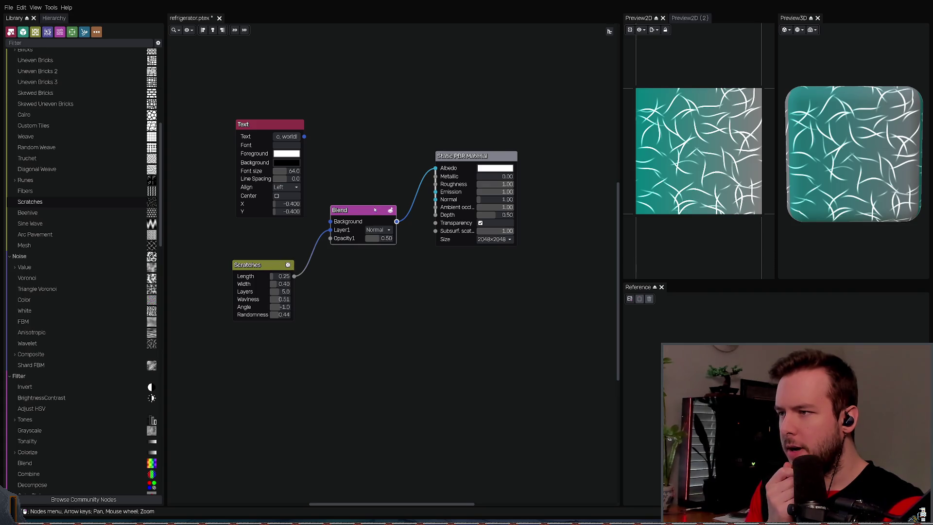
{"action": "left_click_drag", "start_coordinate": [374, 209], "coordinate": [372, 223]}
{"action": "left_click_drag", "start_coordinate": [263, 266], "coordinate": [253, 269]}
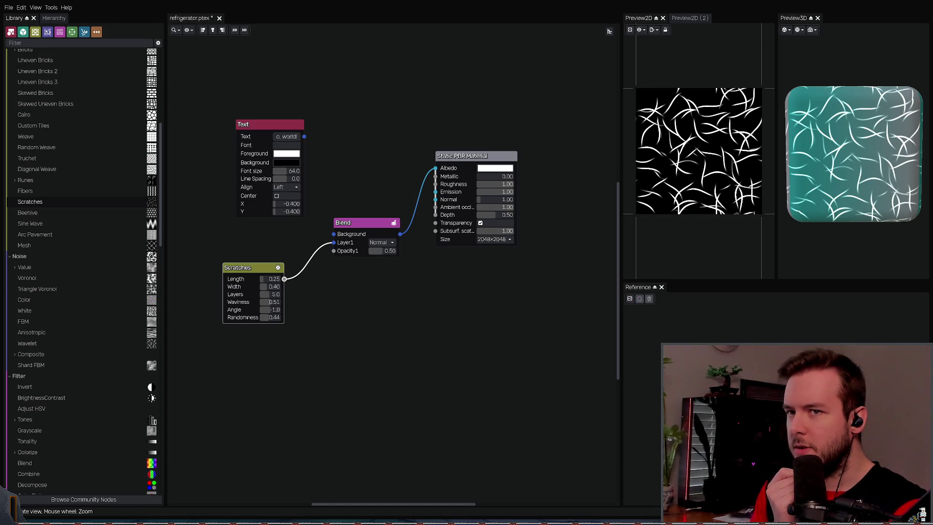
Step: Discard a trial Combine node and add an unconnected A+B Math node near Text
{"action": "mouse_move", "coordinate": [824, 126]}
{"action": "left_mouse_down"}
{"action": "mouse_move", "coordinate": [838, 142]}
{"action": "mouse_move", "coordinate": [829, 141]}
{"action": "left_mouse_up"}
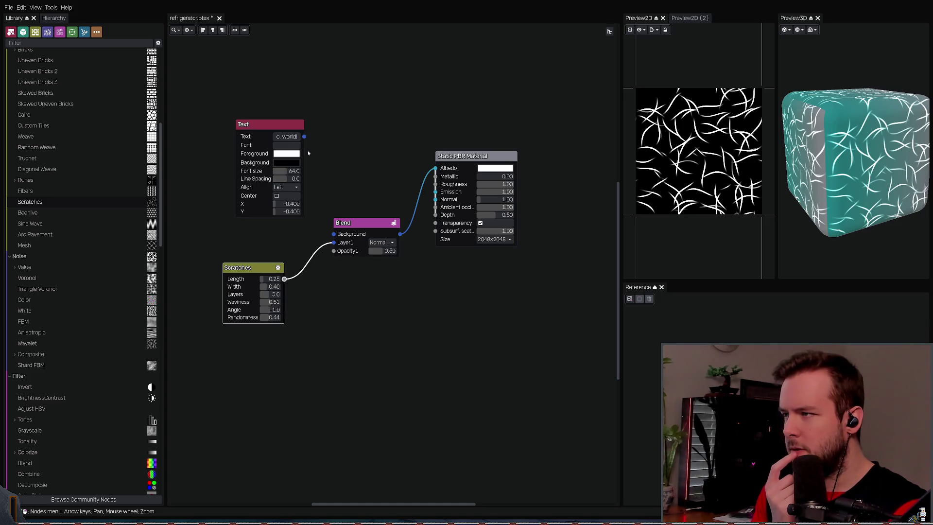
{"action": "mouse_move", "coordinate": [304, 136]}
{"action": "left_mouse_down"}
{"action": "mouse_move", "coordinate": [430, 169]}
{"action": "mouse_move", "coordinate": [418, 200]}
{"action": "left_mouse_up"}
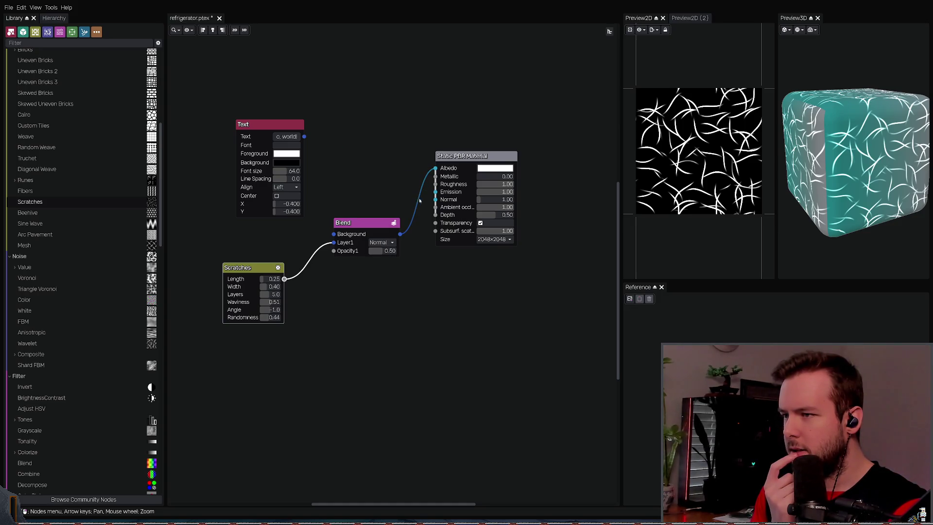
{"action": "mouse_move", "coordinate": [304, 136]}
{"action": "left_mouse_down"}
{"action": "mouse_move", "coordinate": [410, 187]}
{"action": "mouse_move", "coordinate": [391, 141]}
{"action": "left_mouse_up"}
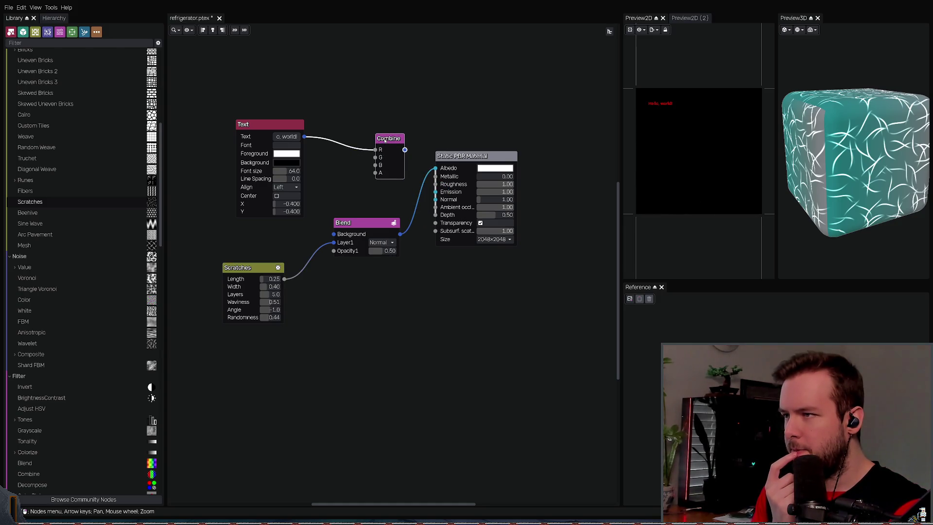
{"action": "key", "text": "Delete"}
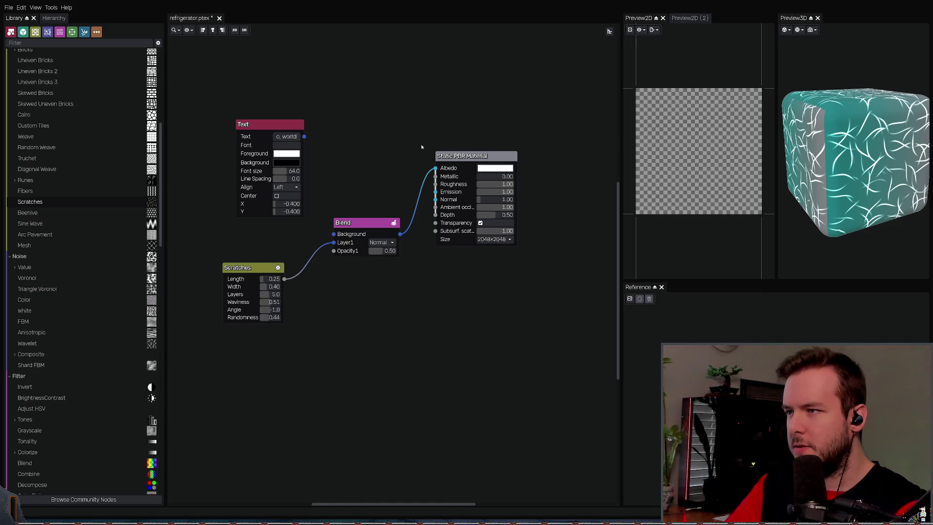
{"action": "key", "text": "ctrl+v"}
{"action": "left_click_drag", "start_coordinate": [386, 151], "coordinate": [379, 145]}
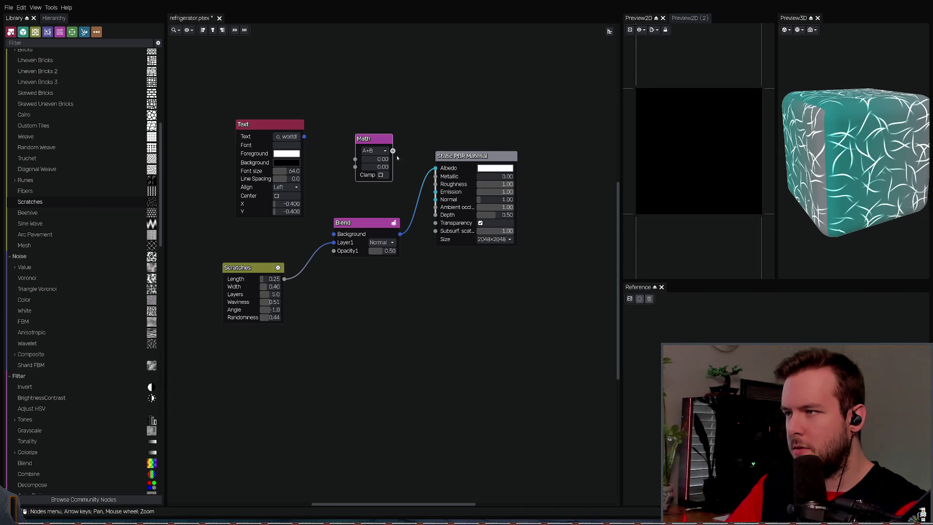
Step: Wire the Text output into Math input A and the Blend output into input B
{"action": "left_click_drag", "start_coordinate": [373, 139], "coordinate": [382, 140]}
{"action": "left_click_drag", "start_coordinate": [304, 136], "coordinate": [364, 160]}
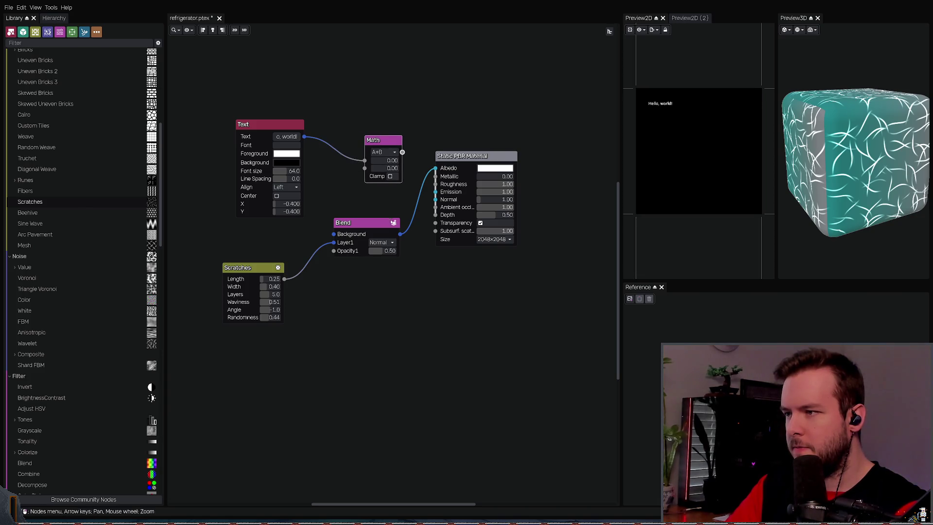
{"action": "left_click_drag", "start_coordinate": [369, 223], "coordinate": [334, 235]}
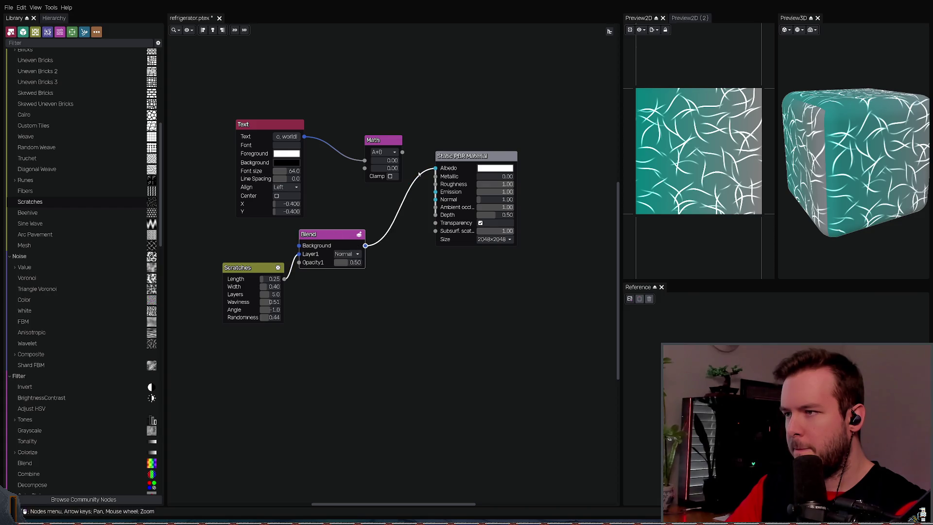
{"action": "mouse_move", "coordinate": [435, 168]}
{"action": "left_mouse_down"}
{"action": "mouse_move", "coordinate": [365, 168]}
{"action": "mouse_move", "coordinate": [516, 156]}
{"action": "left_mouse_up"}
Step: Spread out the Text, Math, Blend and material nodes and preview the combined result
{"action": "left_click_drag", "start_coordinate": [384, 140], "coordinate": [419, 146]}
{"action": "left_click_drag", "start_coordinate": [272, 126], "coordinate": [251, 112]}
{"action": "left_click_drag", "start_coordinate": [330, 234], "coordinate": [345, 237]}
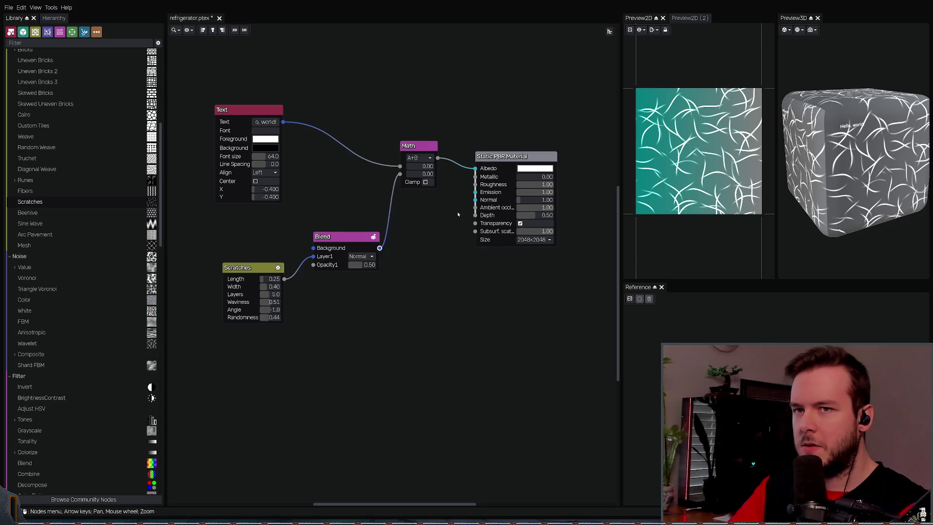
{"action": "left_click", "coordinate": [513, 161]}
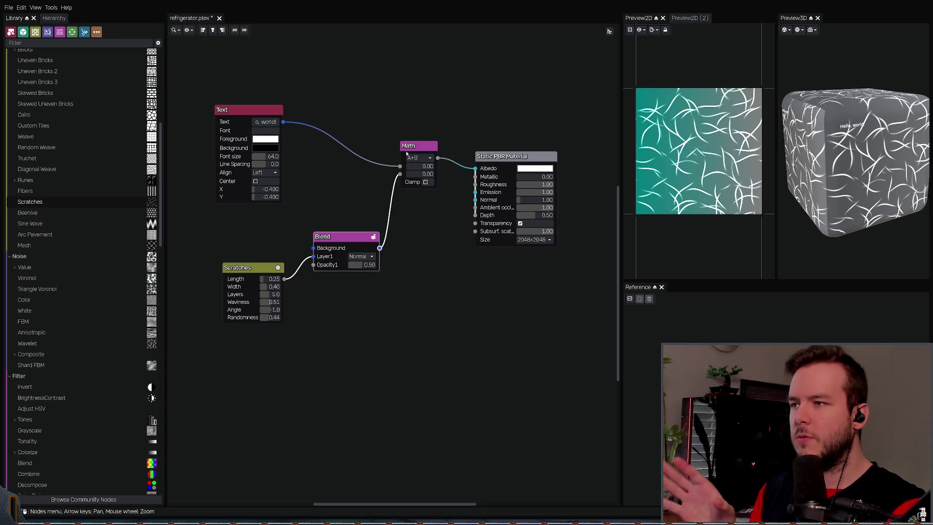
{"action": "left_click", "coordinate": [507, 183]}
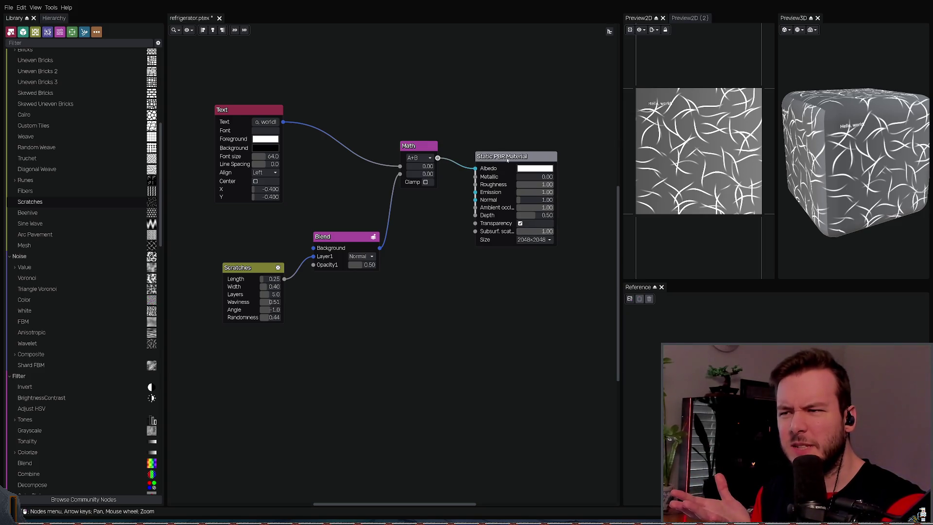
{"action": "mouse_move", "coordinate": [663, 152]}
{"action": "middle_mouse_down"}
{"action": "mouse_move", "coordinate": [671, 155]}
{"action": "mouse_move", "coordinate": [663, 150]}
{"action": "middle_mouse_up"}
{"action": "left_click_drag", "start_coordinate": [809, 151], "coordinate": [794, 148]}
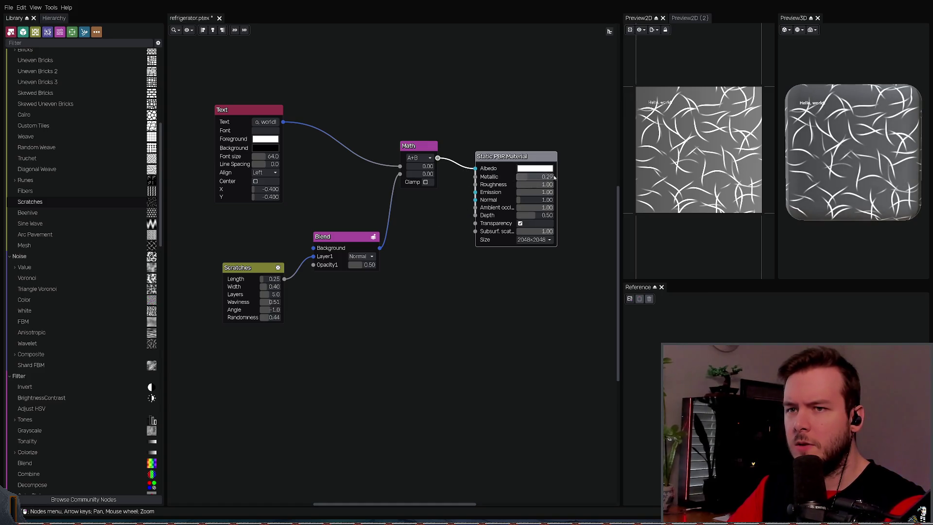
Step: Make the scratches longer, reversed and thinner, fade Blend Opacity1, and rewire Scratches to Background
{"action": "left_click_drag", "start_coordinate": [544, 177], "coordinate": [546, 181]}
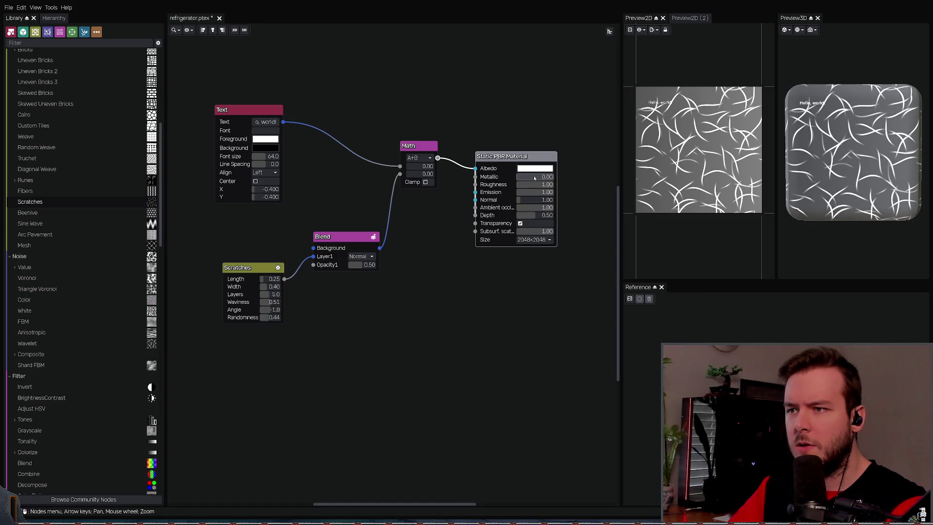
{"action": "mouse_move", "coordinate": [412, 225]}
{"action": "middle_mouse_down"}
{"action": "mouse_move", "coordinate": [421, 227]}
{"action": "mouse_move", "coordinate": [411, 223]}
{"action": "middle_mouse_up"}
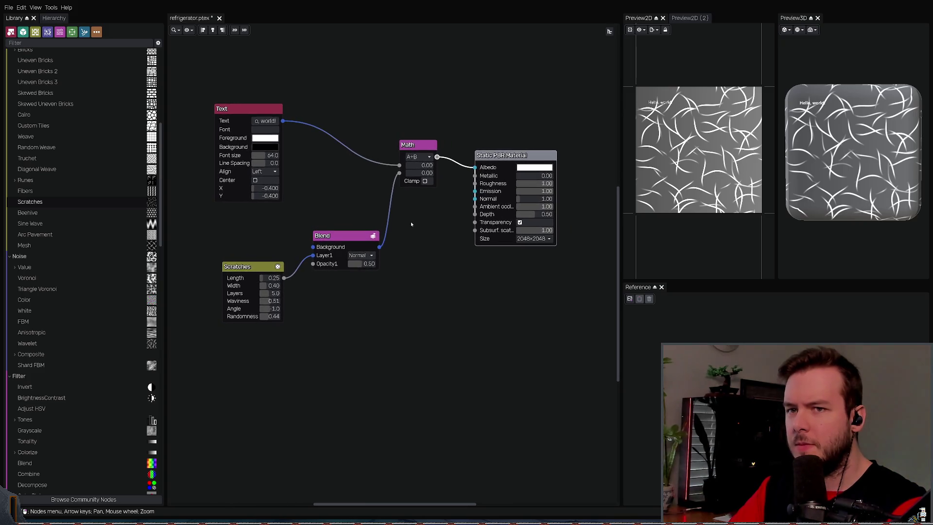
{"action": "left_click_drag", "start_coordinate": [262, 278], "coordinate": [258, 302]}
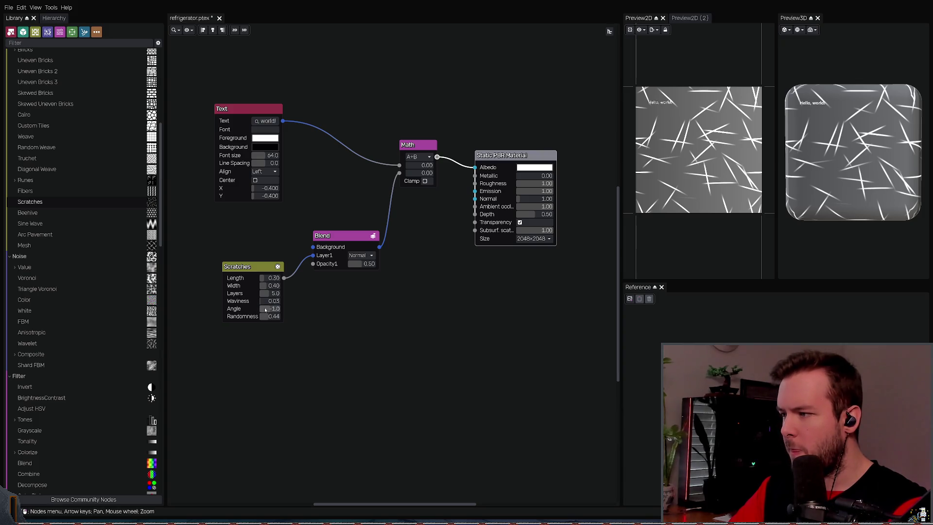
{"action": "left_click_drag", "start_coordinate": [267, 309], "coordinate": [277, 317]}
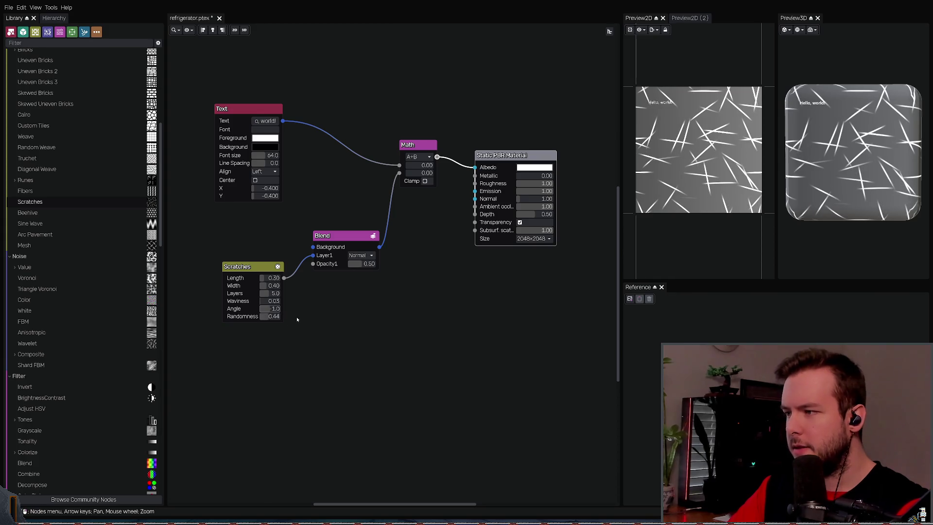
{"action": "mouse_move", "coordinate": [266, 287]}
{"action": "left_mouse_down"}
{"action": "mouse_move", "coordinate": [255, 296]}
{"action": "mouse_move", "coordinate": [275, 316]}
{"action": "left_mouse_up"}
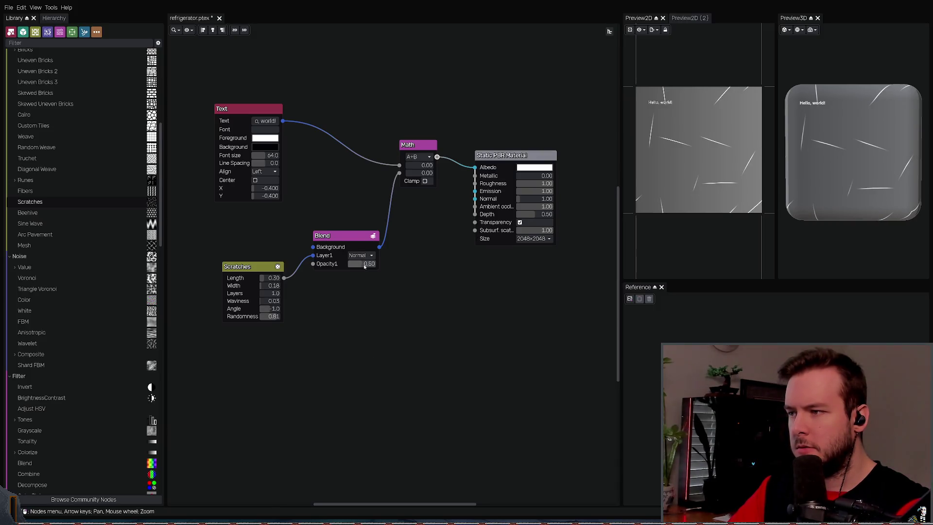
{"action": "left_click_drag", "start_coordinate": [354, 264], "coordinate": [353, 270]}
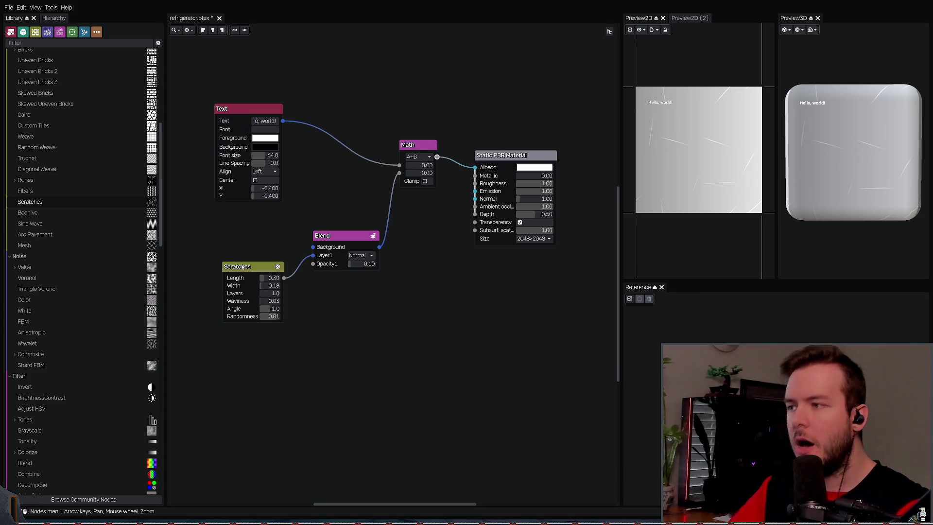
{"action": "left_click_drag", "start_coordinate": [313, 255], "coordinate": [316, 249]}
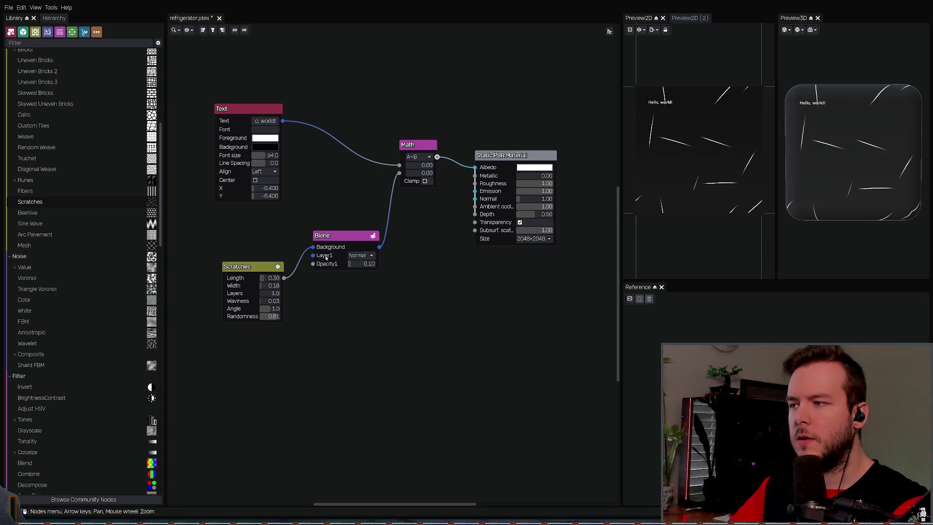
Step: Try routing Text into Blend Layer1 without the Math node, then undo to restore it
{"action": "left_click_drag", "start_coordinate": [326, 248], "coordinate": [345, 242]}
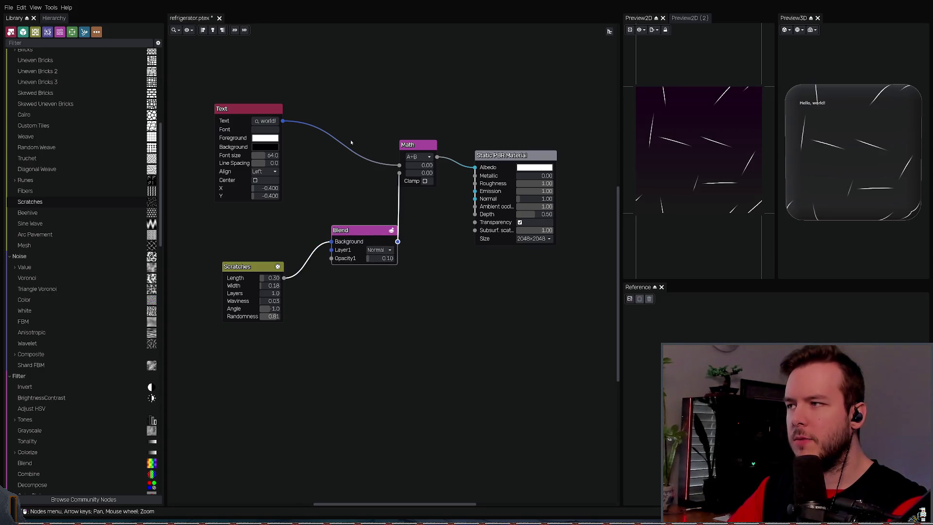
{"action": "mouse_move", "coordinate": [401, 171]}
{"action": "left_mouse_down"}
{"action": "mouse_move", "coordinate": [313, 202]}
{"action": "mouse_move", "coordinate": [331, 249]}
{"action": "left_mouse_up"}
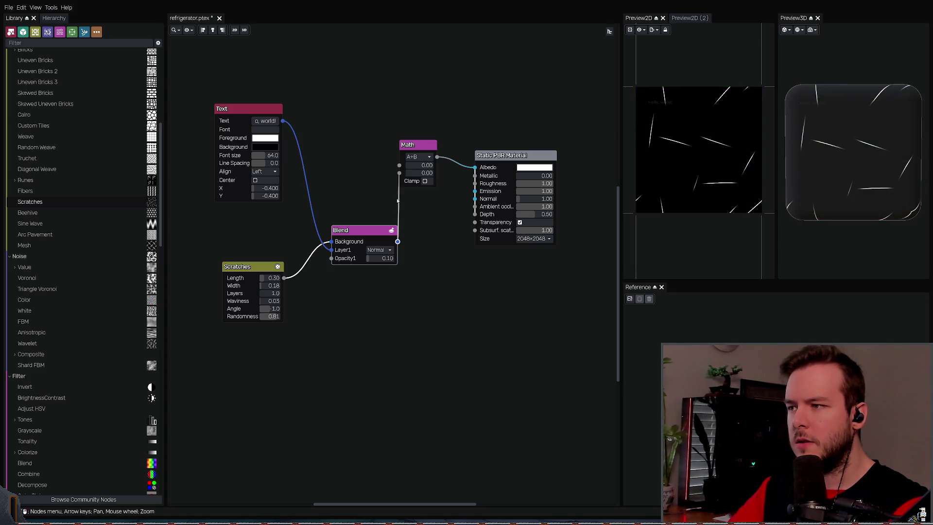
{"action": "left_click", "coordinate": [415, 142]}
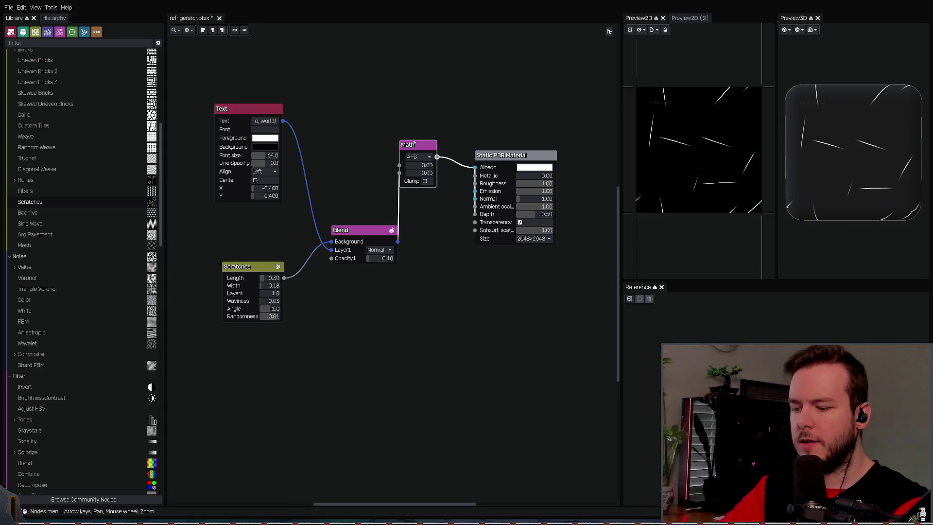
{"action": "key", "text": "Delete"}
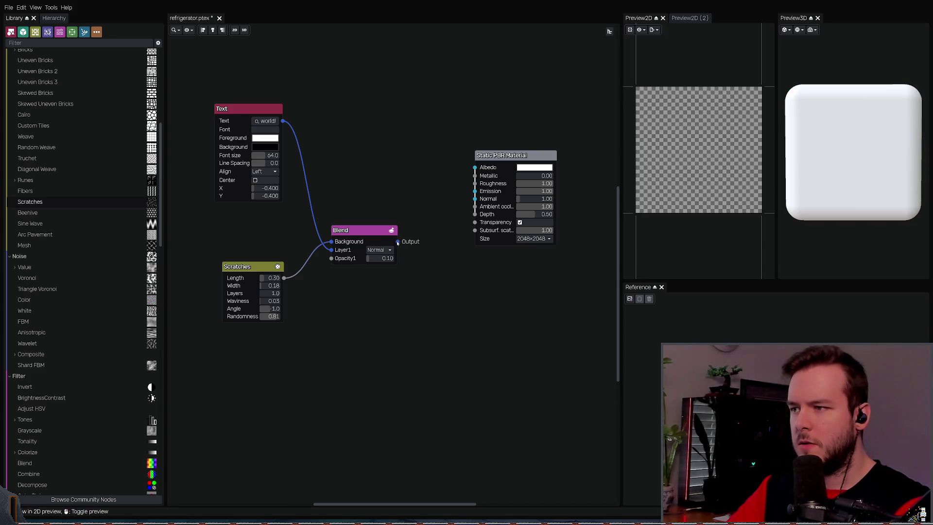
{"action": "left_click_drag", "start_coordinate": [398, 241], "coordinate": [475, 167]}
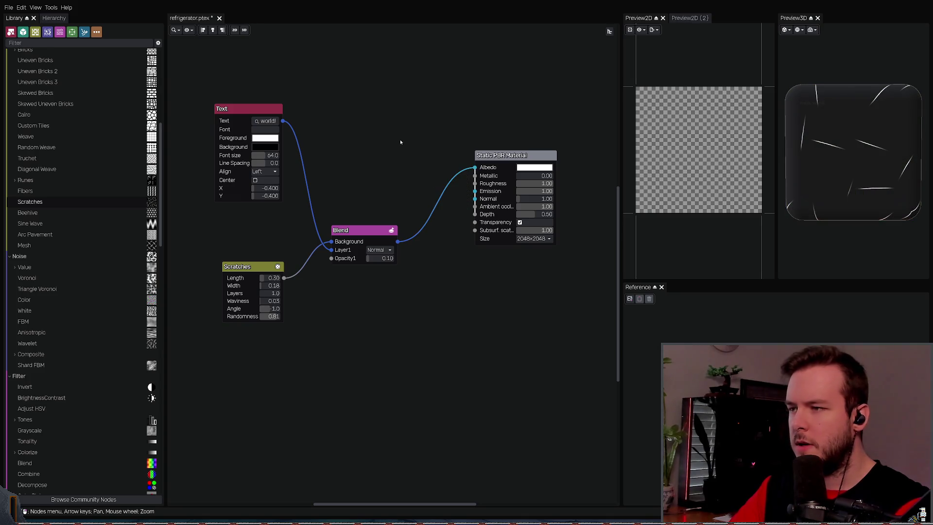
{"action": "key", "text": "ctrl+z"}
{"action": "key", "text": "ctrl+z"}
{"action": "key", "text": "ctrl+z"}
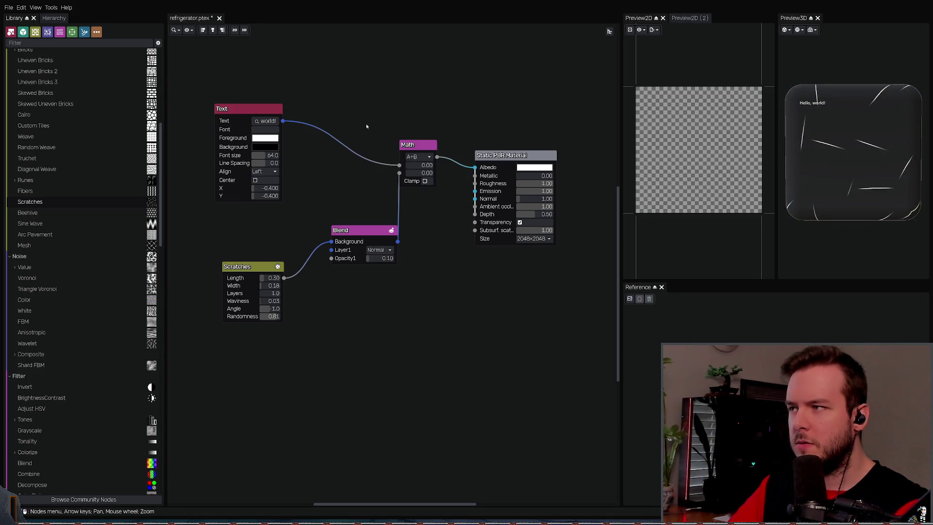
Step: Move the Blend node closer to Scratches and save refrigerator.ptex
{"action": "left_click_drag", "start_coordinate": [367, 236], "coordinate": [343, 225]}
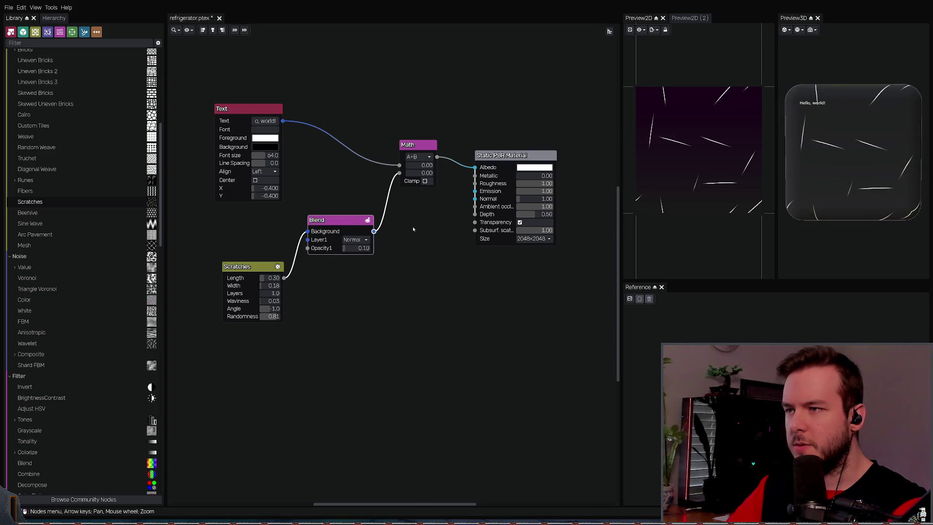
{"action": "mouse_move", "coordinate": [663, 148]}
{"action": "middle_mouse_down"}
{"action": "mouse_move", "coordinate": [677, 142]}
{"action": "mouse_move", "coordinate": [655, 140]}
{"action": "middle_mouse_up"}
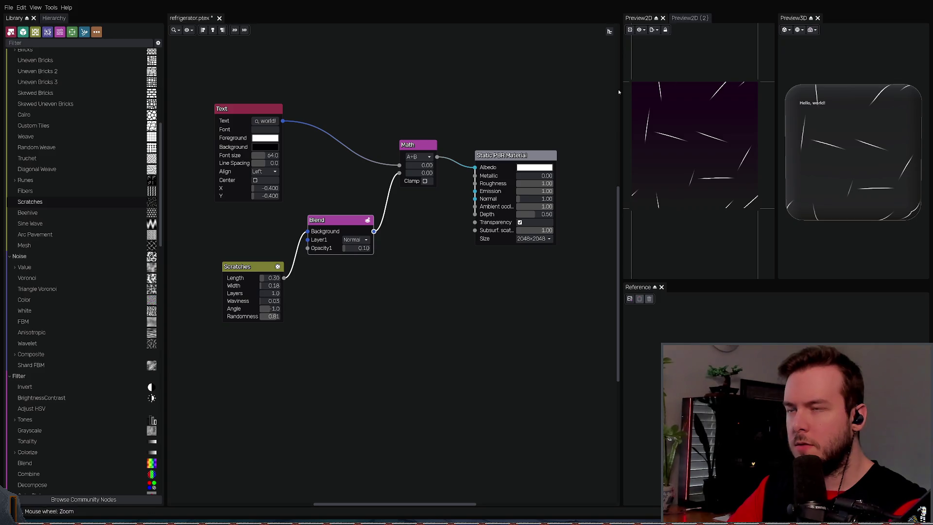
{"action": "middle_click_drag", "start_coordinate": [434, 130], "coordinate": [440, 138]}
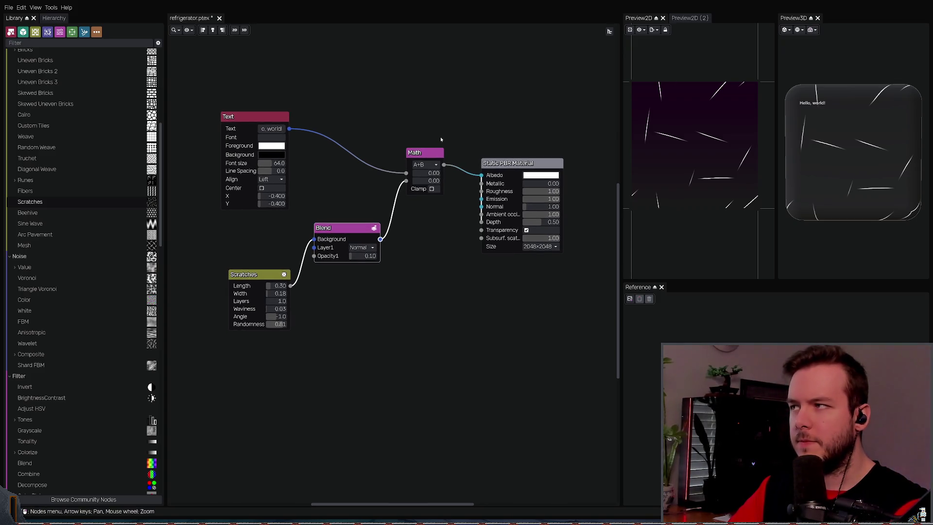
{"action": "key", "text": "ctrl+s"}
{"action": "middle_click_drag", "start_coordinate": [369, 123], "coordinate": [359, 125]}
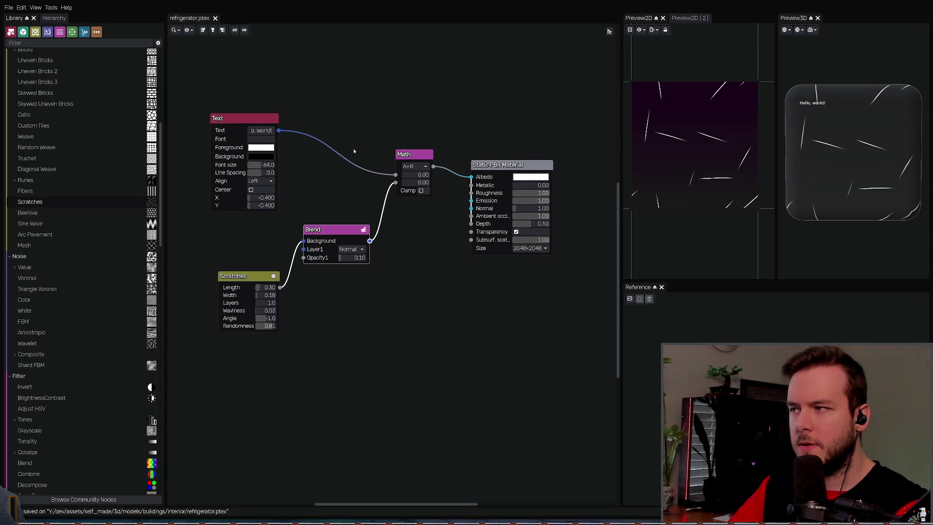
Step: Nudge the Text node slightly up-left and deselect it
{"action": "left_click_drag", "start_coordinate": [248, 120], "coordinate": [243, 115]}
{"action": "left_click", "coordinate": [425, 118]}
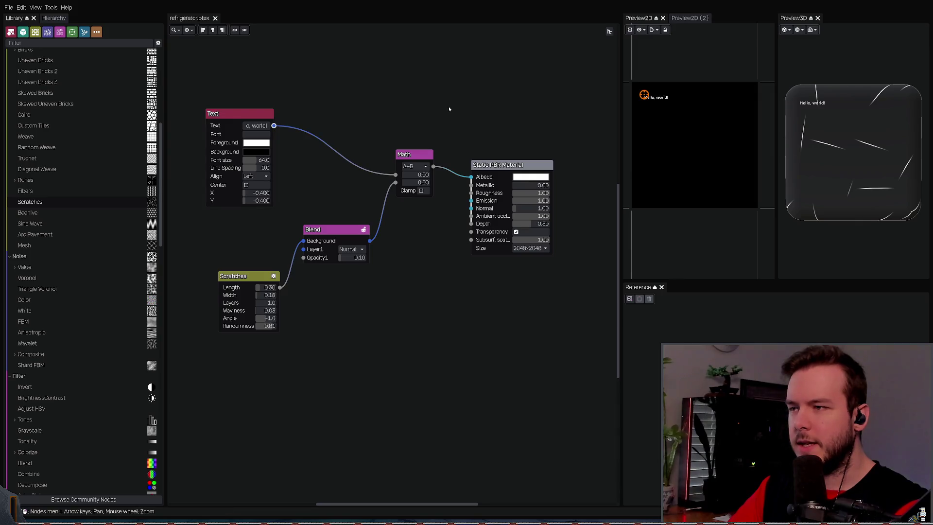
{"action": "middle_click_drag", "start_coordinate": [355, 131], "coordinate": [355, 139]}
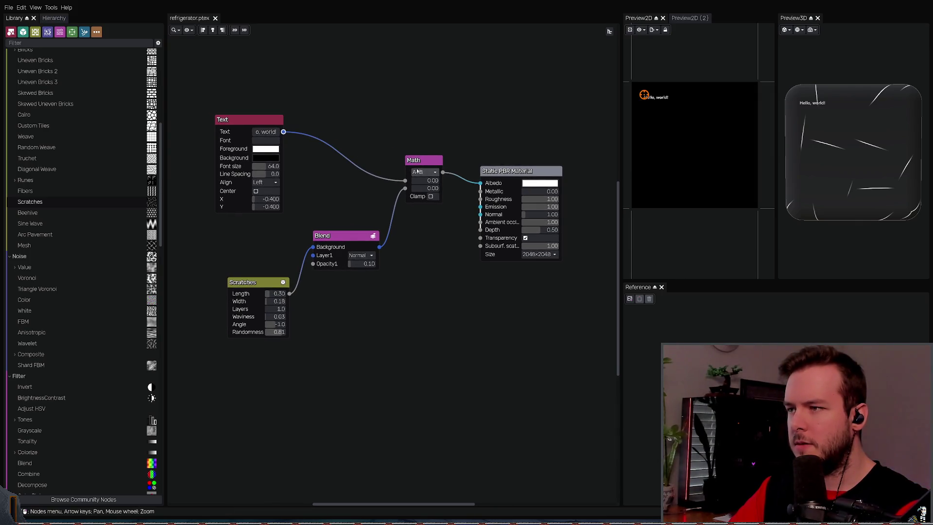
Step: Switch the Math node to A*B, revert it to A+B, and save refrigerator.ptex
{"action": "left_click", "coordinate": [424, 198]}
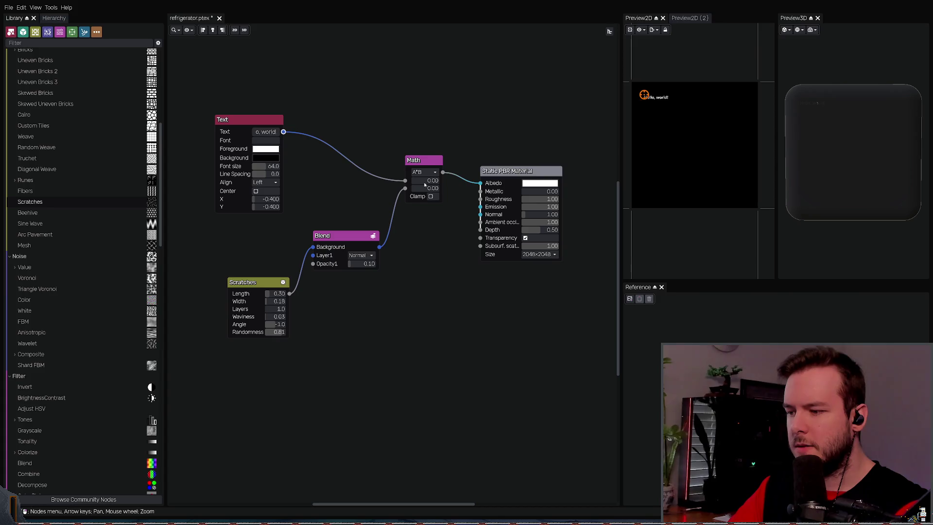
{"action": "key", "text": "ctrl+z"}
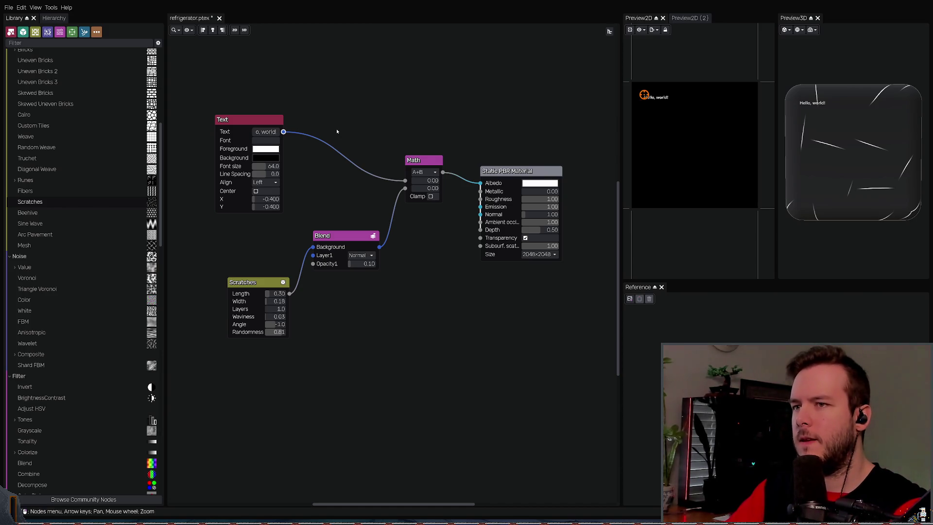
{"action": "middle_click_drag", "start_coordinate": [393, 141], "coordinate": [410, 136]}
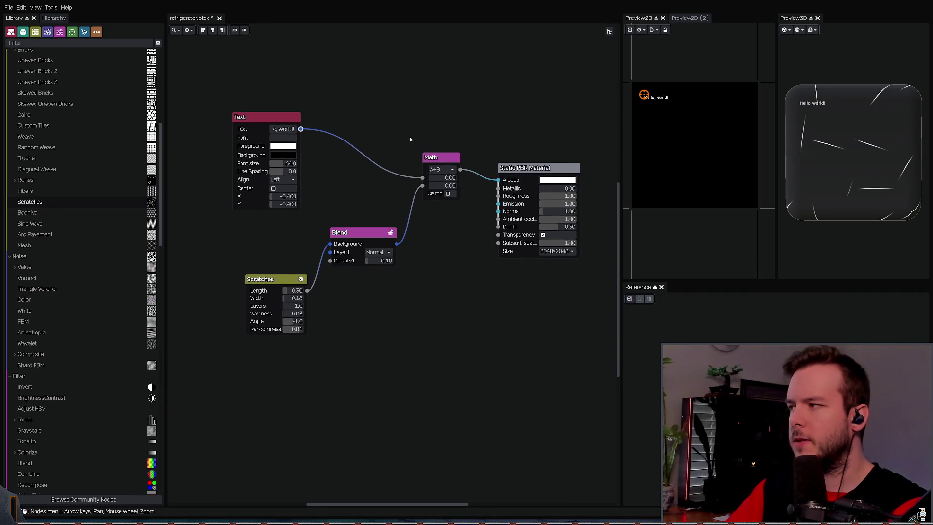
{"action": "key", "text": "ctrl+s"}
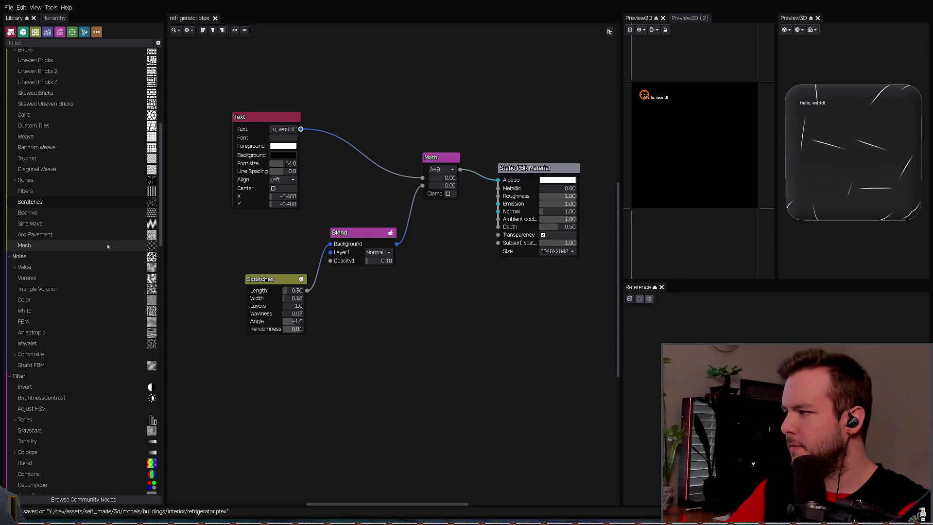
Step: Add a Value Noise node from the Library's Noise category to the graph
{"action": "scroll", "coordinate": [98, 248], "scroll_direction": "down", "scroll_amount": 3}
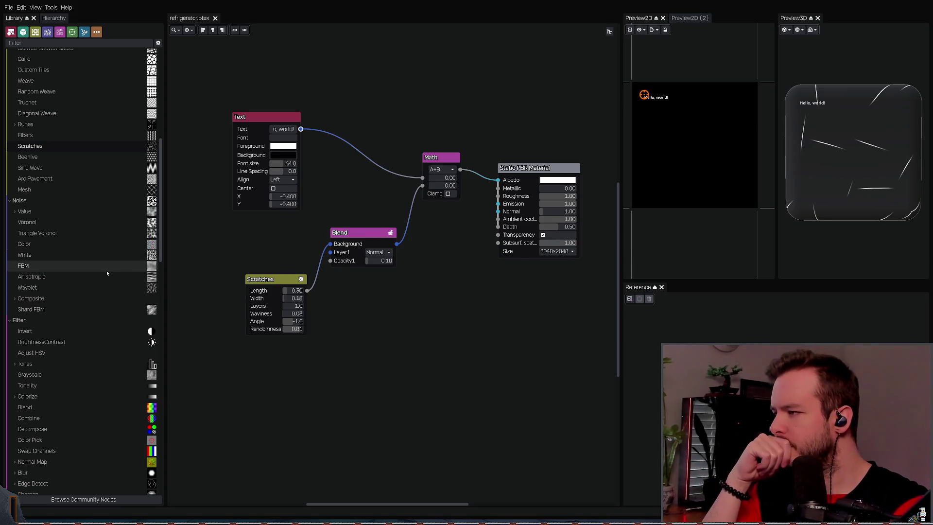
{"action": "left_click", "coordinate": [14, 212]}
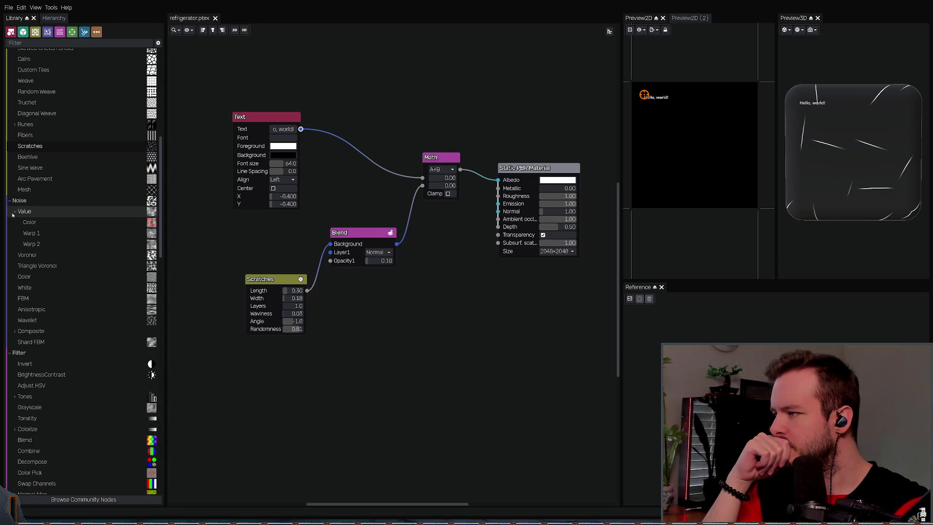
{"action": "left_click", "coordinate": [13, 213]}
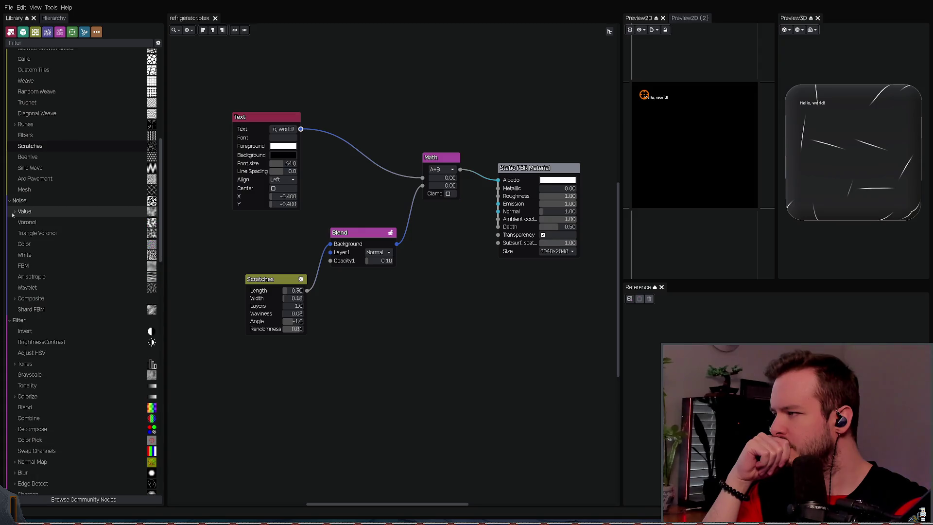
{"action": "mouse_move", "coordinate": [34, 214]}
{"action": "left_mouse_down"}
{"action": "mouse_move", "coordinate": [358, 291]}
{"action": "mouse_move", "coordinate": [371, 322]}
{"action": "left_mouse_up"}
{"action": "key", "text": "Right"}
{"action": "key", "text": "Down"}
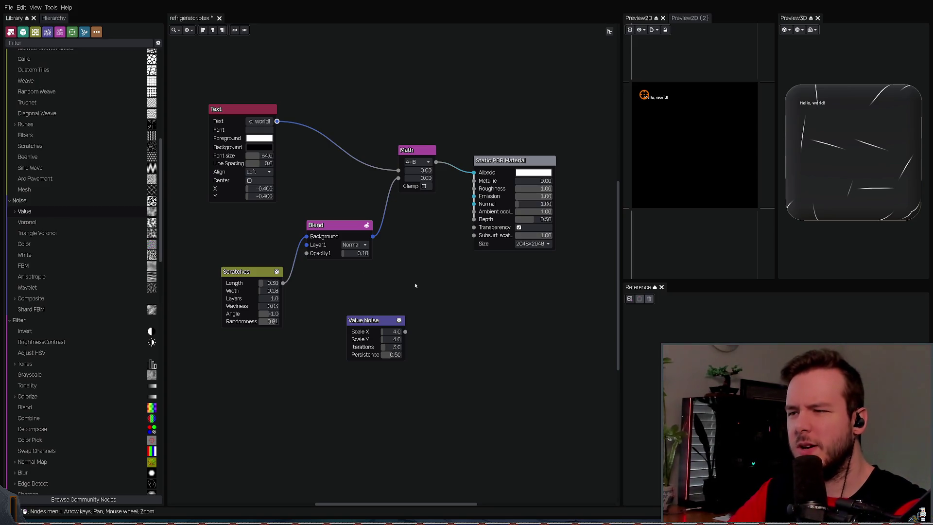
{"action": "middle_click_drag", "start_coordinate": [381, 270], "coordinate": [389, 272]}
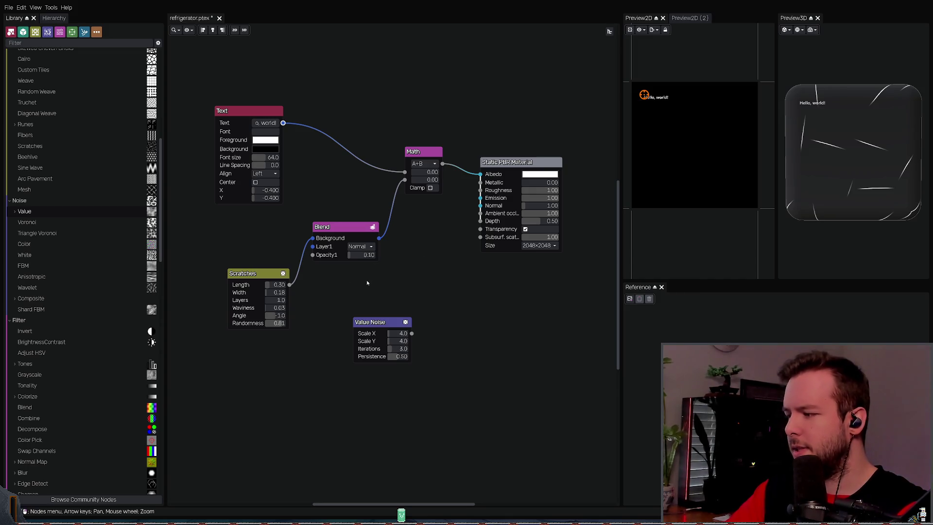
{"action": "key", "text": "Right"}
Step: Unhook Value Noise from Blend Layer1, park it at the top, and delete the Text node
{"action": "mouse_move", "coordinate": [384, 327]}
{"action": "left_mouse_down"}
{"action": "mouse_move", "coordinate": [232, 233]}
{"action": "mouse_move", "coordinate": [231, 216]}
{"action": "mouse_move", "coordinate": [309, 247]}
{"action": "left_mouse_up"}
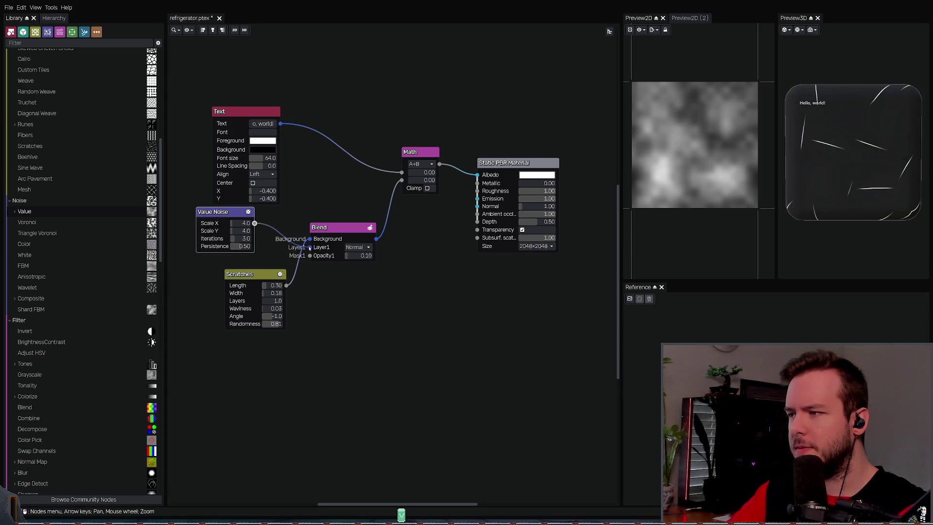
{"action": "left_click_drag", "start_coordinate": [275, 231], "coordinate": [283, 224]}
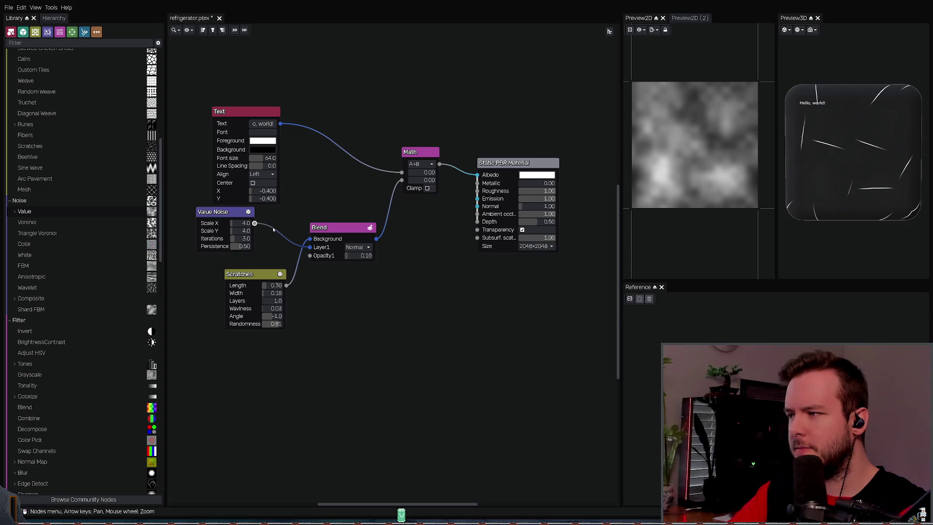
{"action": "key", "text": "Up"}
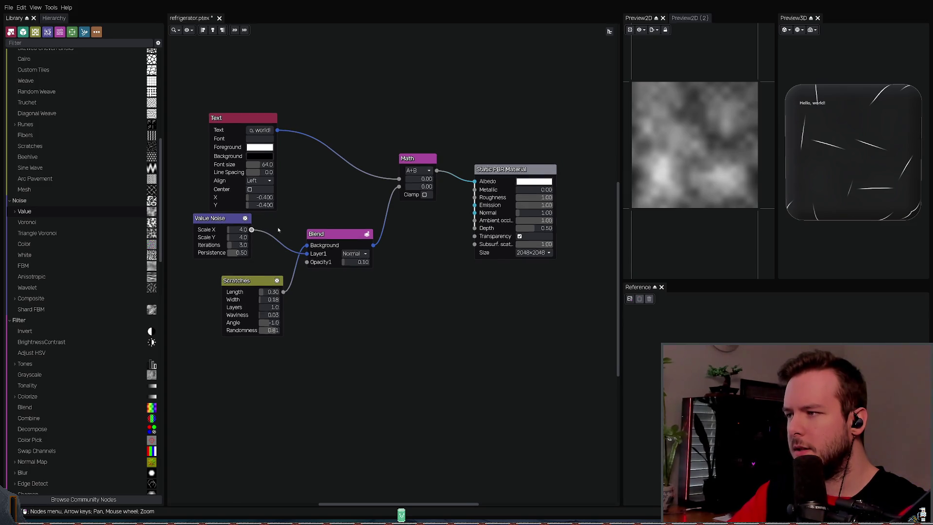
{"action": "key", "text": "Left"}
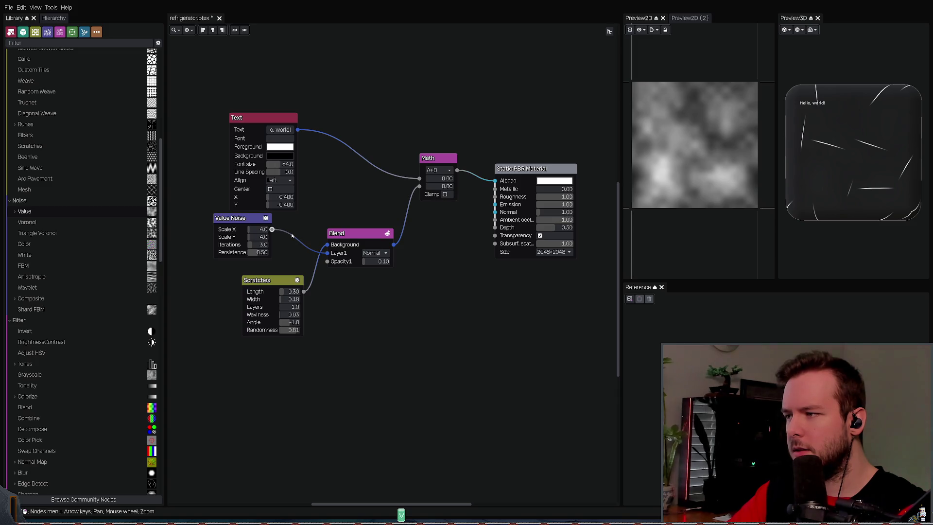
{"action": "left_click_drag", "start_coordinate": [328, 252], "coordinate": [298, 231]}
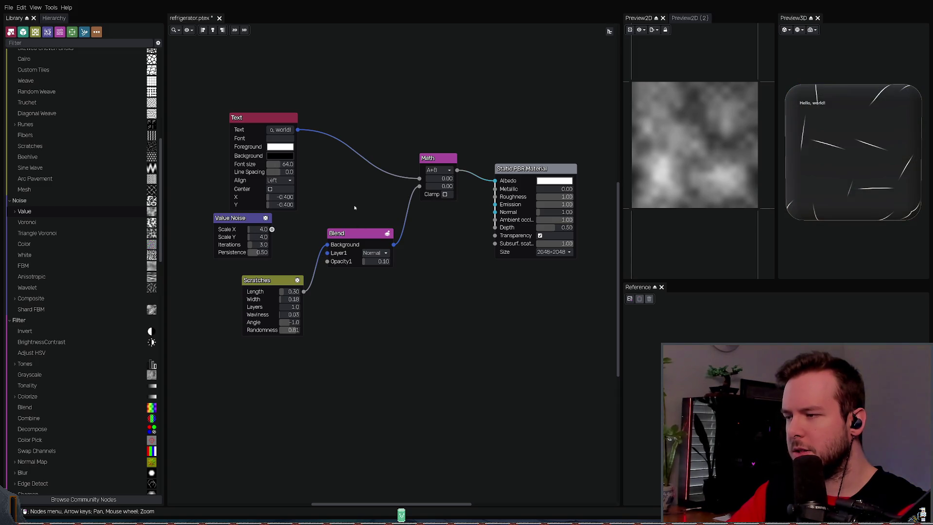
{"action": "left_click_drag", "start_coordinate": [239, 219], "coordinate": [325, 77]}
{"action": "left_click_drag", "start_coordinate": [283, 120], "coordinate": [278, 130]}
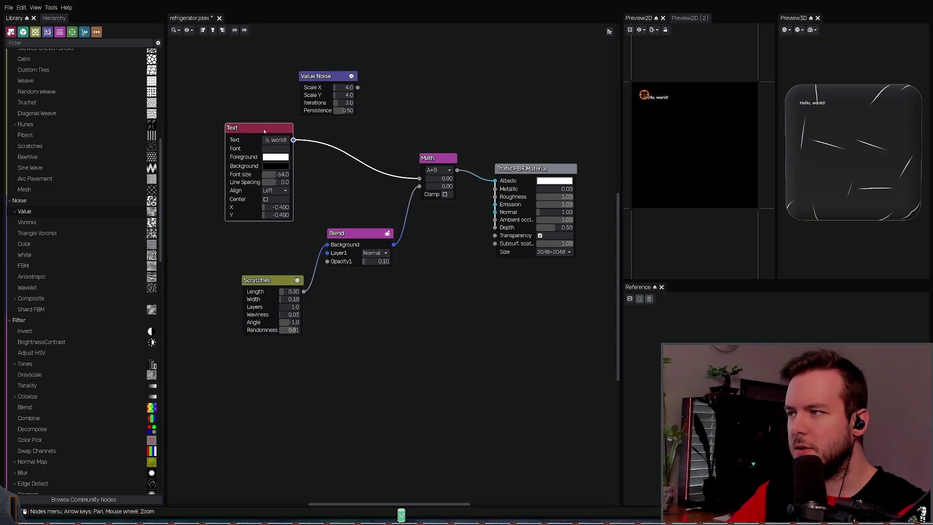
{"action": "key", "text": "Delete"}
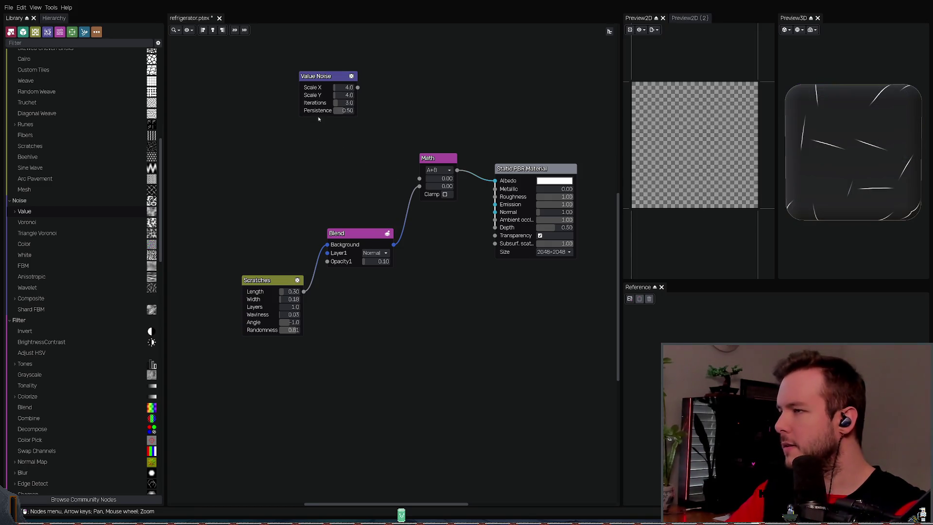
Step: Wire Value Noise into the Math node's A input and tidy the node layout
{"action": "mouse_move", "coordinate": [331, 77]}
{"action": "left_mouse_down"}
{"action": "mouse_move", "coordinate": [232, 117]}
{"action": "mouse_move", "coordinate": [420, 173]}
{"action": "mouse_move", "coordinate": [430, 117]}
{"action": "left_mouse_up"}
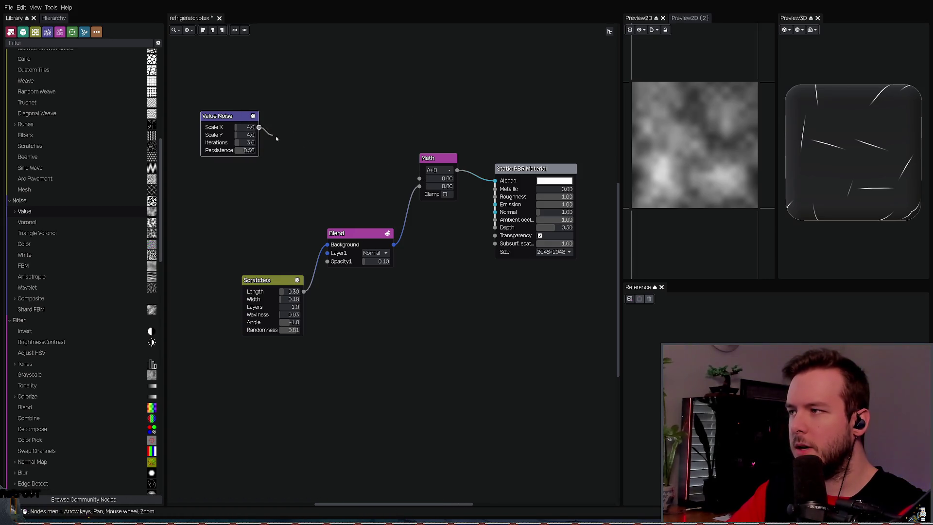
{"action": "left_click_drag", "start_coordinate": [259, 127], "coordinate": [419, 179]}
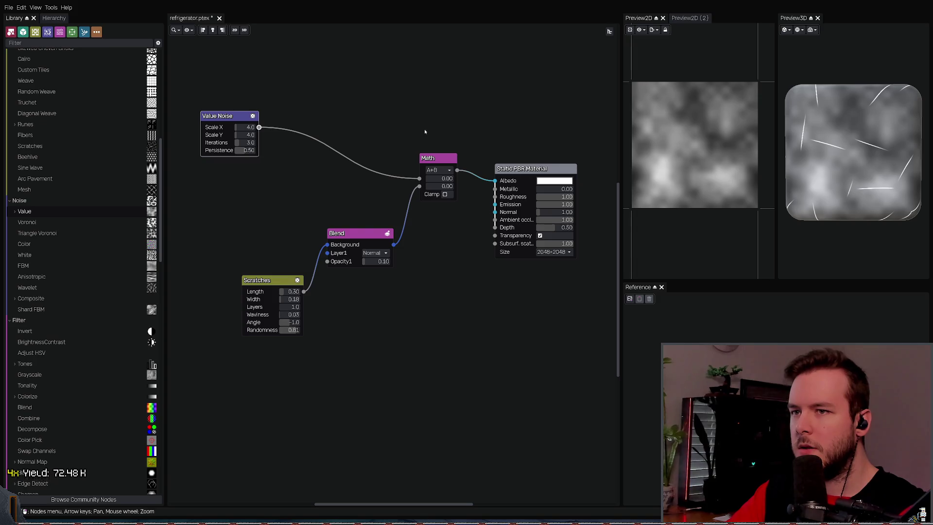
{"action": "middle_click_drag", "start_coordinate": [419, 126], "coordinate": [403, 138]}
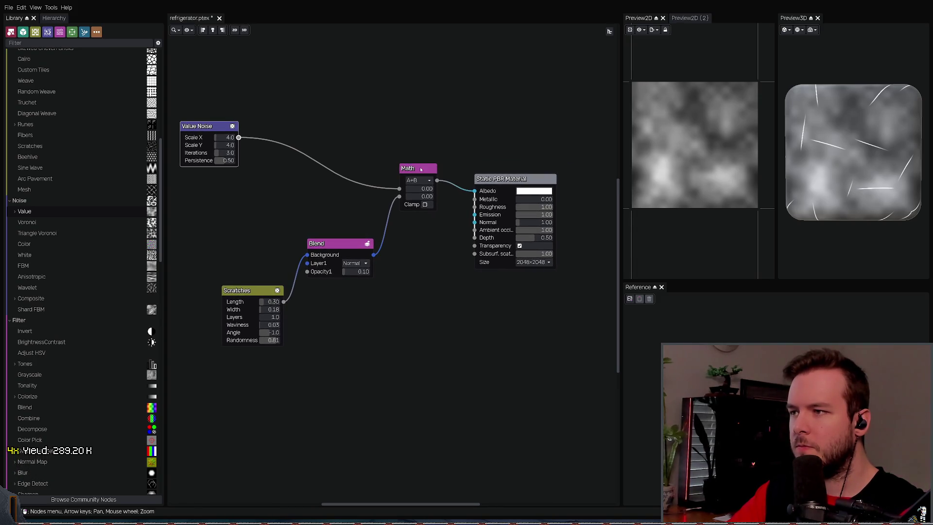
{"action": "mouse_move", "coordinate": [421, 168]}
{"action": "left_mouse_down"}
{"action": "mouse_move", "coordinate": [384, 144]}
{"action": "mouse_move", "coordinate": [423, 149]}
{"action": "left_mouse_up"}
{"action": "left_click_drag", "start_coordinate": [341, 241], "coordinate": [333, 236]}
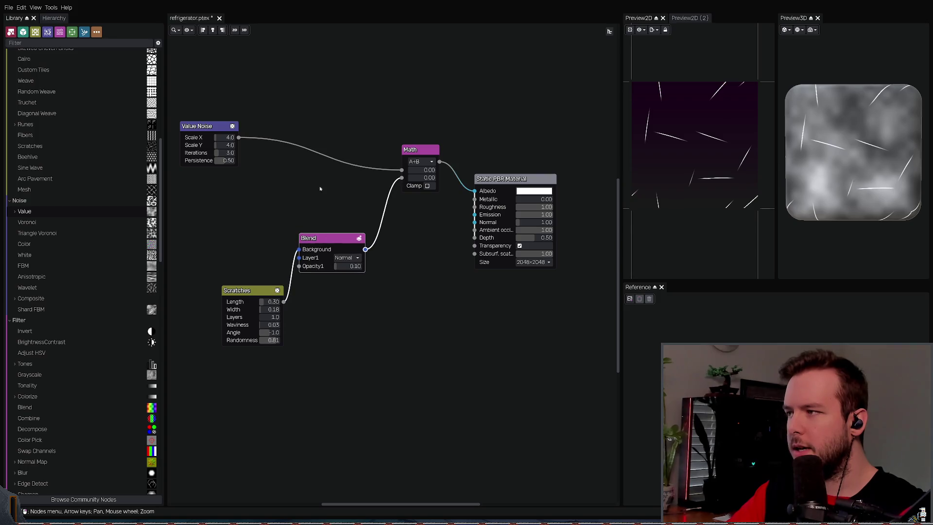
{"action": "left_click_drag", "start_coordinate": [205, 125], "coordinate": [248, 129]}
{"action": "mouse_move", "coordinate": [289, 124]}
{"action": "left_mouse_down"}
{"action": "mouse_move", "coordinate": [302, 134]}
{"action": "mouse_move", "coordinate": [290, 118]}
{"action": "left_mouse_up"}
Step: Duplicate the Math node with Ctrl+D and place the copy to its left
{"action": "left_click", "coordinate": [423, 150]}
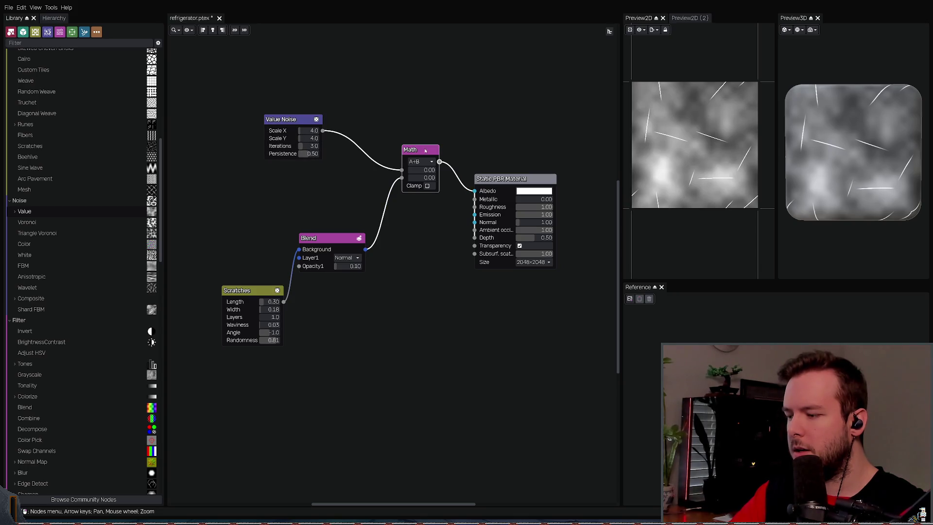
{"action": "key", "text": "ctrl+d"}
{"action": "mouse_move", "coordinate": [409, 110]}
{"action": "left_mouse_down"}
{"action": "mouse_move", "coordinate": [388, 103]}
{"action": "mouse_move", "coordinate": [233, 137]}
{"action": "left_mouse_up"}
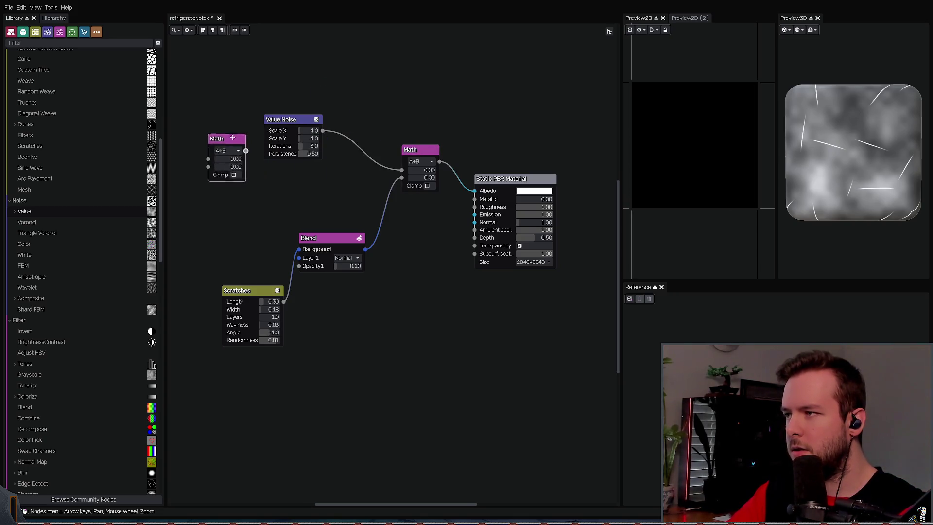
Step: Disconnect Blend from the Math node's second input and move Blend beside Scratches
{"action": "left_click_drag", "start_coordinate": [291, 119], "coordinate": [311, 76]}
{"action": "mouse_move", "coordinate": [229, 139]}
{"action": "left_mouse_down"}
{"action": "mouse_move", "coordinate": [329, 140]}
{"action": "mouse_move", "coordinate": [258, 140]}
{"action": "left_mouse_up"}
{"action": "left_click_drag", "start_coordinate": [402, 177], "coordinate": [394, 225]}
{"action": "left_click_drag", "start_coordinate": [338, 239], "coordinate": [342, 298]}
{"action": "middle_click_drag", "start_coordinate": [341, 216], "coordinate": [372, 226]}
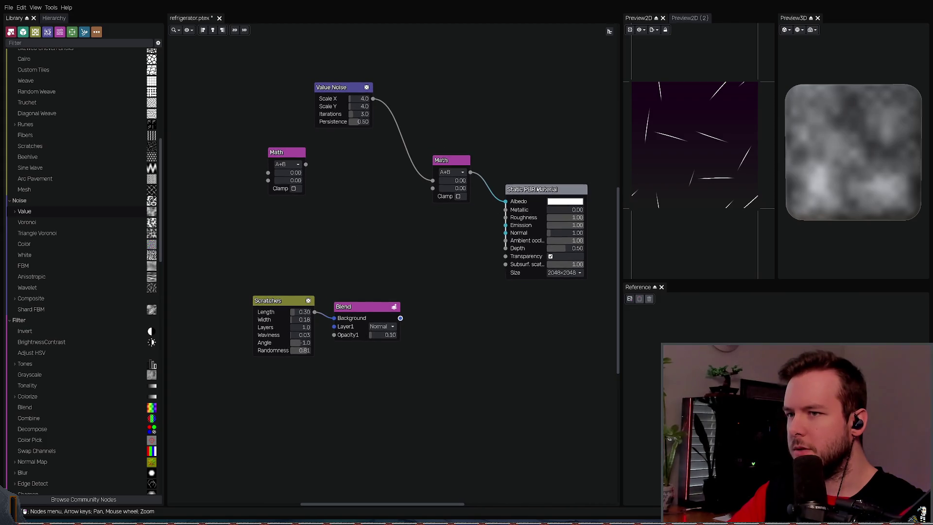
{"action": "left_click_drag", "start_coordinate": [537, 189], "coordinate": [537, 189]}
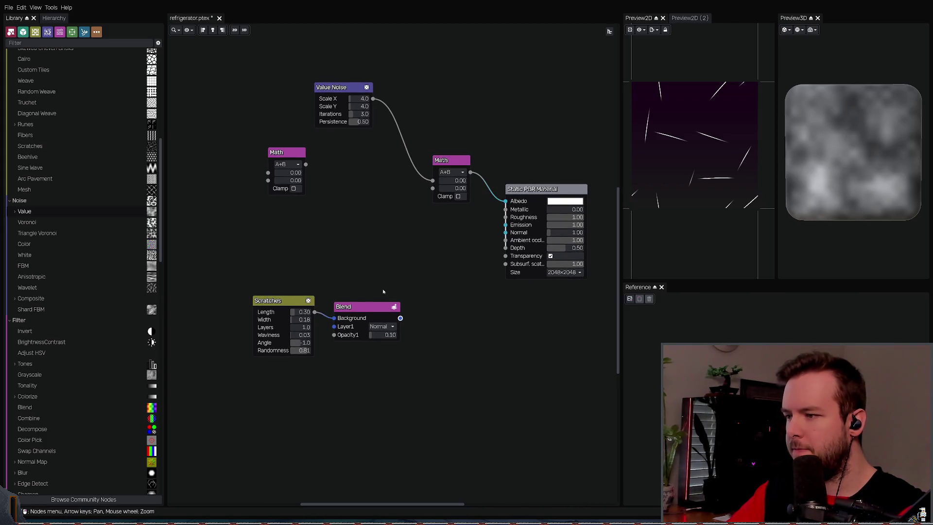
Step: Keep Value Noise Scale X at 4.0, save refrigerator.ptex, and preview the left Math node
{"action": "mouse_move", "coordinate": [352, 99]}
{"action": "left_mouse_down"}
{"action": "mouse_move", "coordinate": [361, 100]}
{"action": "mouse_move", "coordinate": [352, 100]}
{"action": "left_mouse_up"}
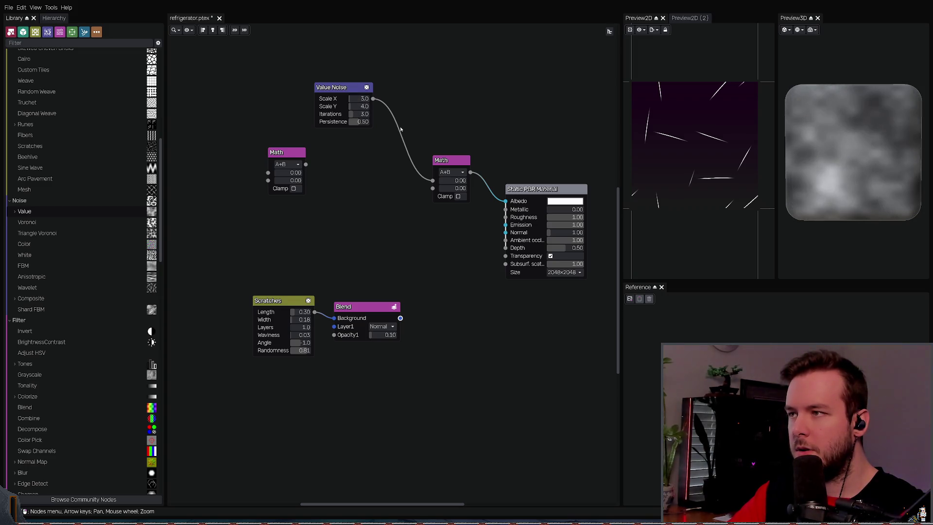
{"action": "key", "text": "ctrl+z"}
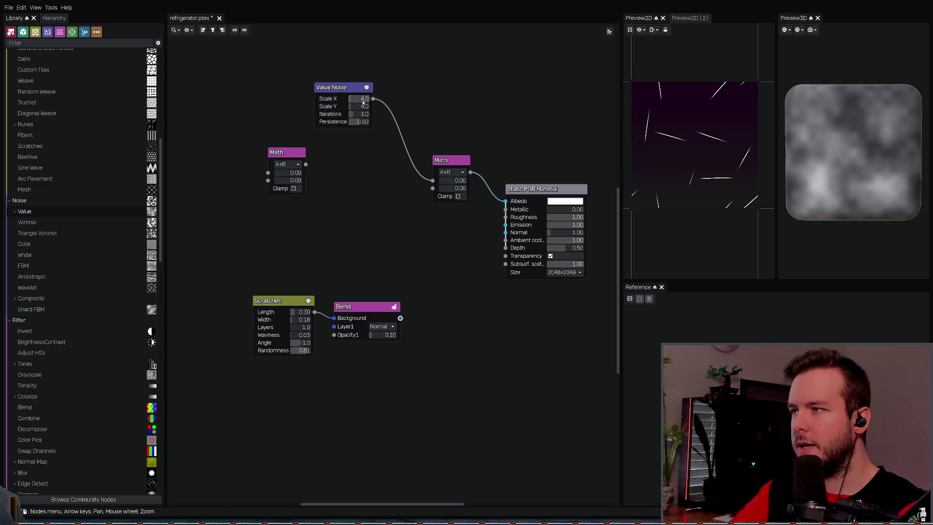
{"action": "key", "text": "ctrl+s"}
{"action": "middle_click_drag", "start_coordinate": [318, 159], "coordinate": [333, 164]}
{"action": "left_click", "coordinate": [299, 164]}
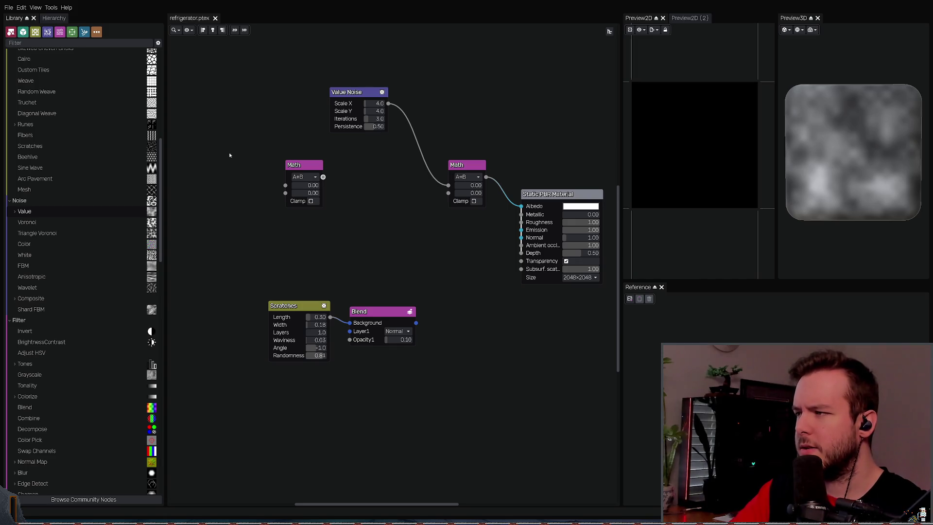
Step: Add a grey 0.50 Color node up and left of the Math nodes
{"action": "key", "text": "ctrl+v"}
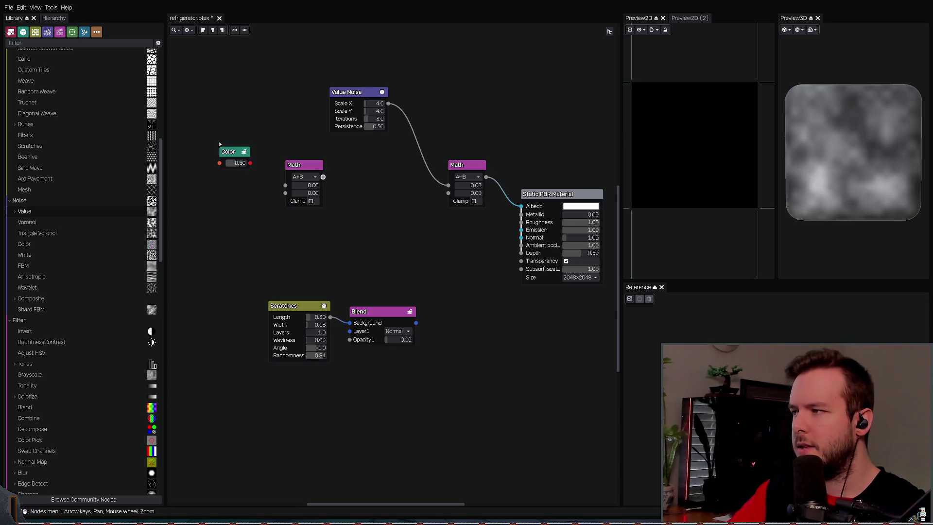
{"action": "left_click_drag", "start_coordinate": [230, 155], "coordinate": [218, 139]}
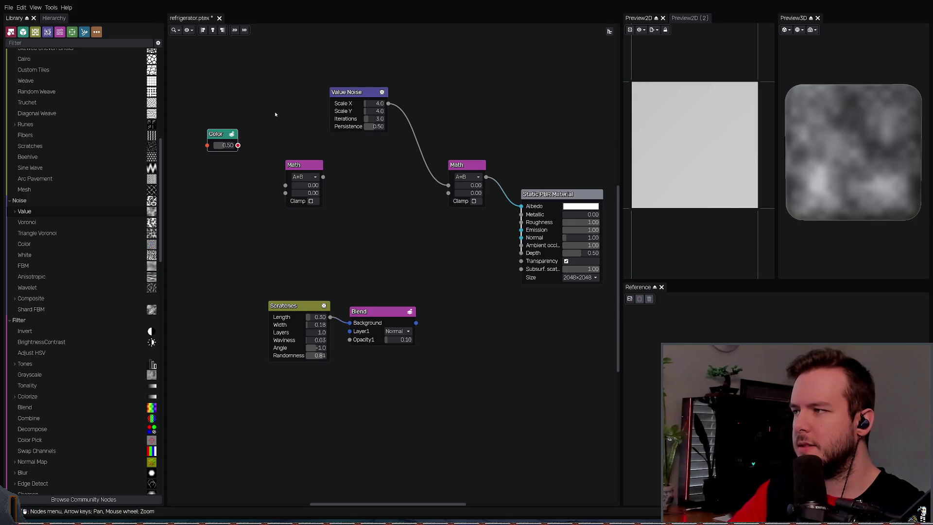
{"action": "middle_click_drag", "start_coordinate": [295, 147], "coordinate": [312, 184]}
{"action": "scroll", "coordinate": [314, 175], "scroll_direction": "up", "scroll_amount": 2}
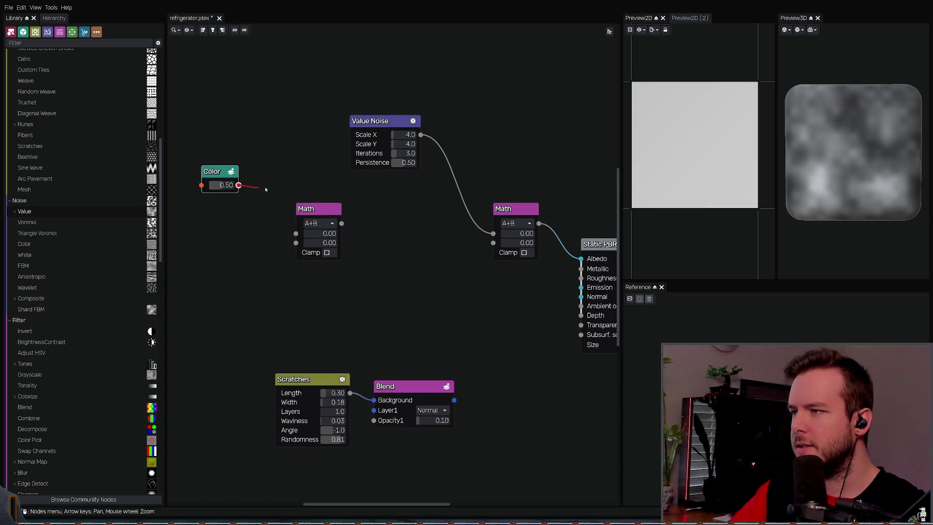
{"action": "mouse_move", "coordinate": [238, 186]}
{"action": "left_mouse_down"}
{"action": "mouse_move", "coordinate": [299, 156]}
{"action": "mouse_move", "coordinate": [295, 233]}
{"action": "mouse_move", "coordinate": [257, 226]}
{"action": "left_mouse_up"}
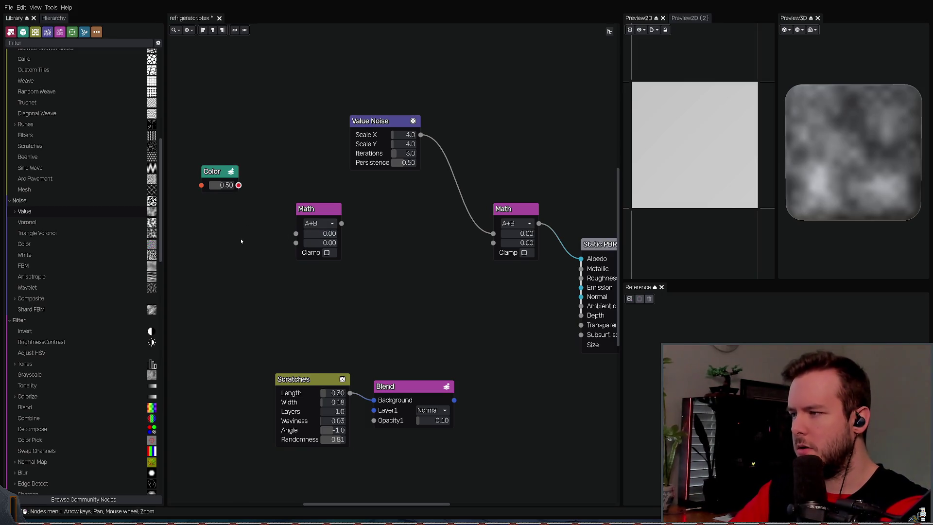
Step: Try out TEX3D Colorize and Color Pick nodes, deleting each one afterwards
{"action": "key", "text": "ctrl+v"}
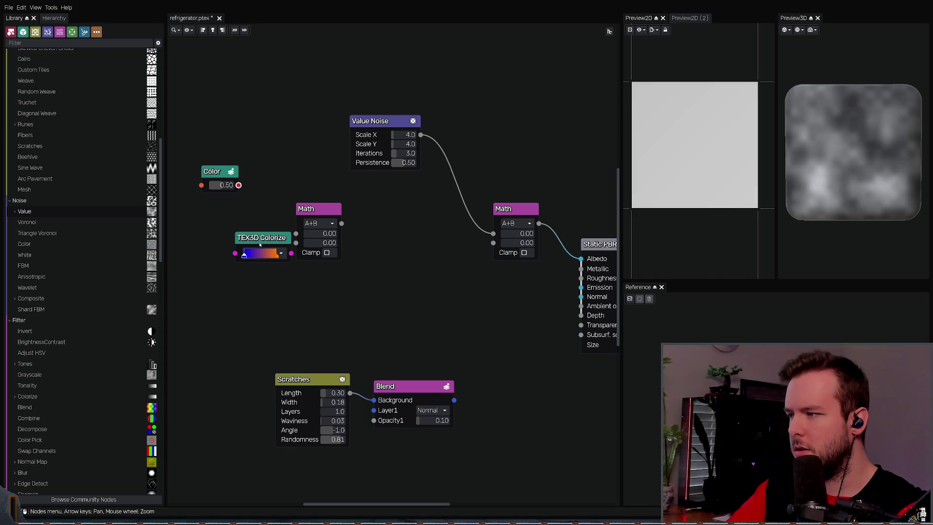
{"action": "left_click_drag", "start_coordinate": [266, 238], "coordinate": [243, 238]}
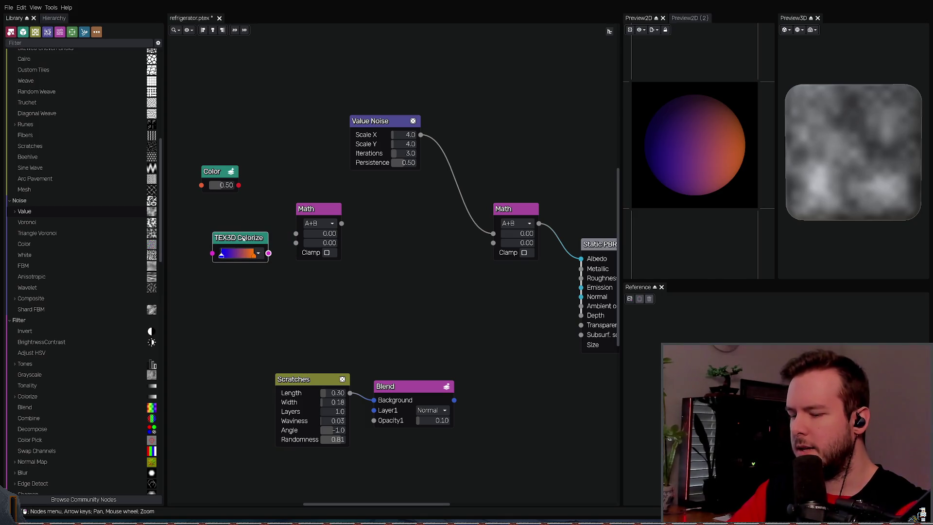
{"action": "key", "text": "Delete"}
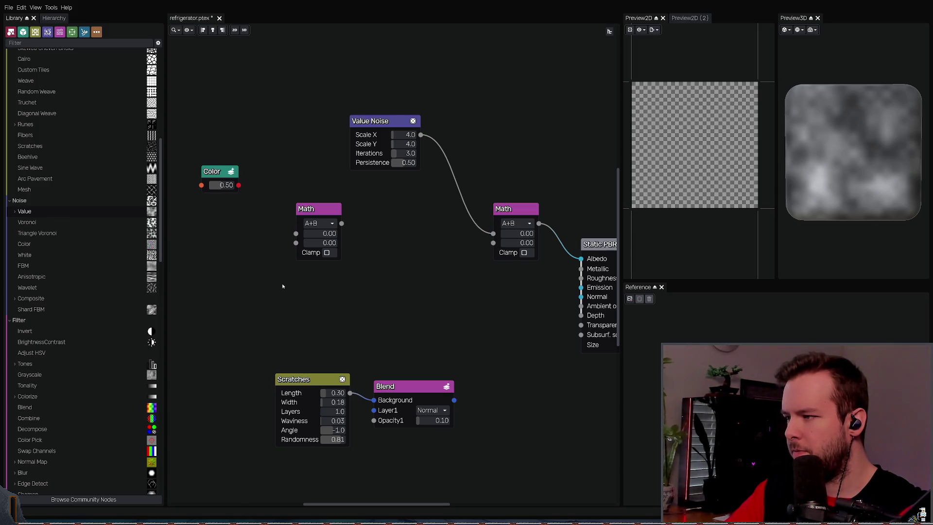
{"action": "key", "text": "ctrl+v"}
{"action": "left_click_drag", "start_coordinate": [270, 239], "coordinate": [228, 239]}
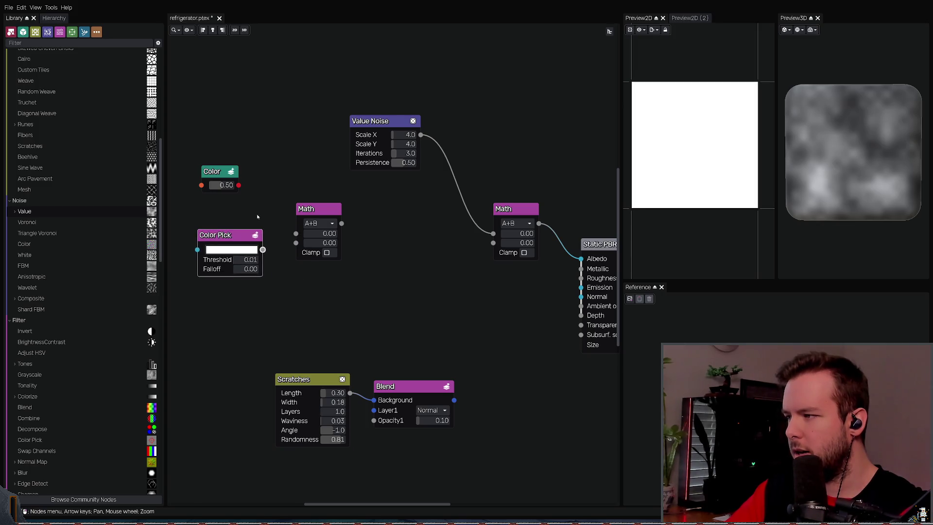
{"action": "middle_click_drag", "start_coordinate": [262, 206], "coordinate": [301, 210]}
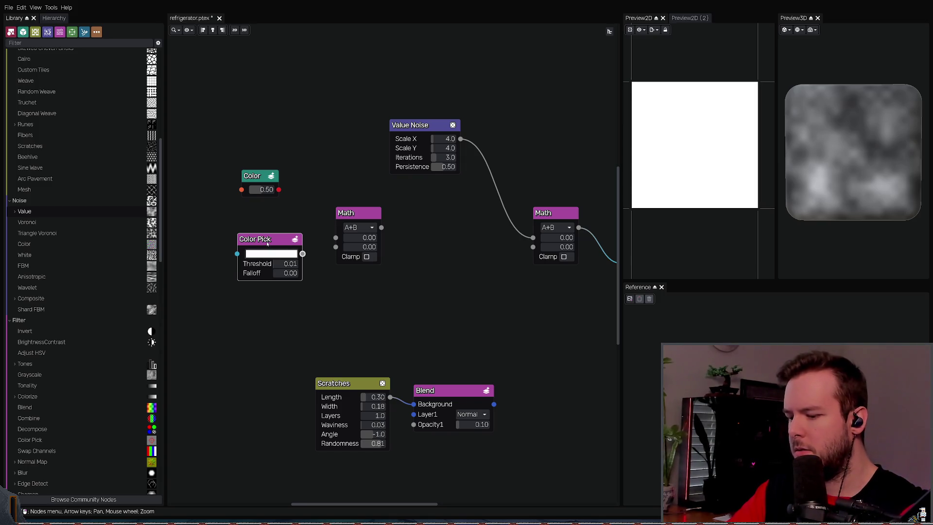
{"action": "key", "text": "Delete"}
{"action": "scroll", "coordinate": [78, 238], "scroll_direction": "up", "scroll_amount": 10}
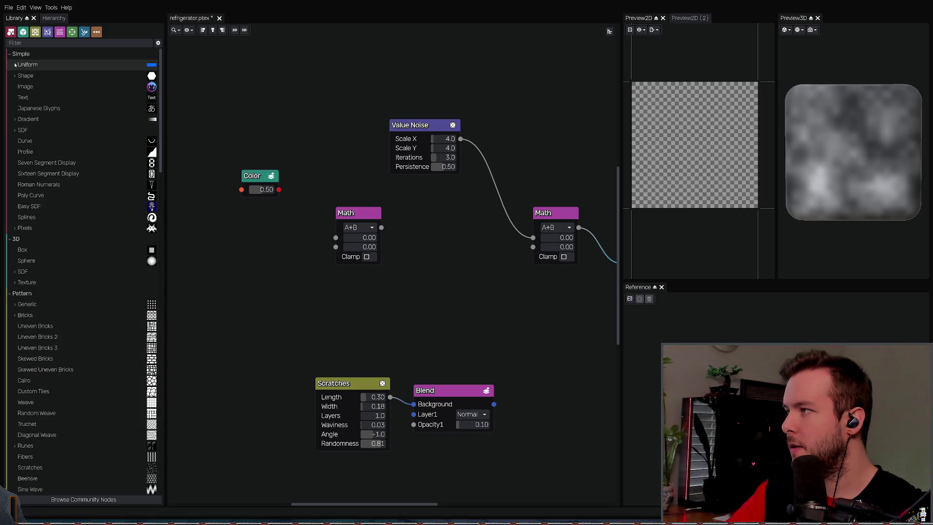
Step: Drop a Grayscale Uniform node from the Uniform category, then delete it
{"action": "left_click", "coordinate": [16, 65]}
{"action": "left_click_drag", "start_coordinate": [35, 75], "coordinate": [266, 266]}
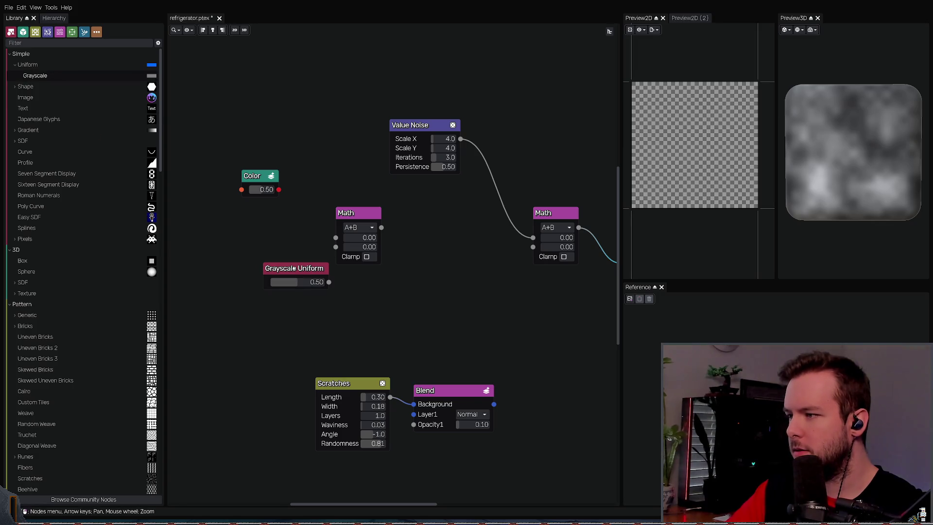
{"action": "key", "text": "Delete"}
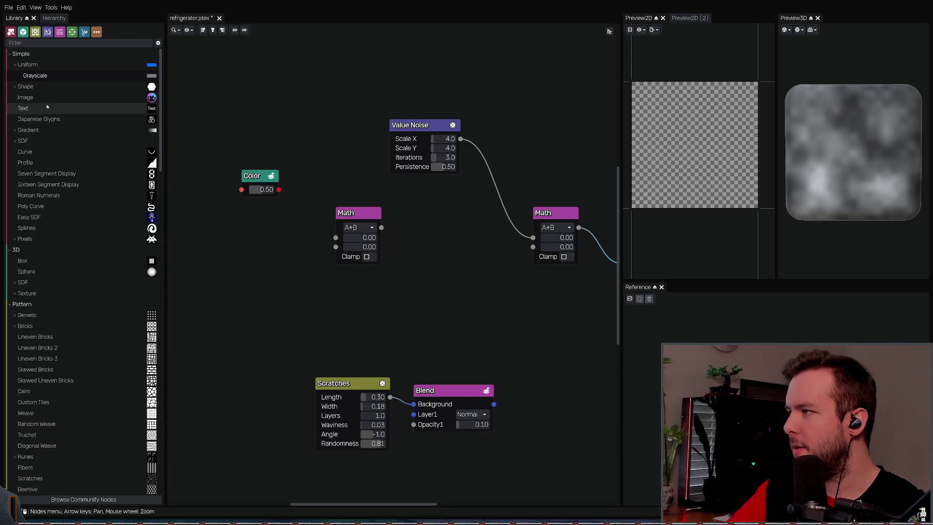
Step: Browse the Library categories and place a Colorize node below the Color node
{"action": "left_click", "coordinate": [15, 130]}
{"action": "left_click", "coordinate": [15, 130]}
{"action": "left_click", "coordinate": [10, 140]}
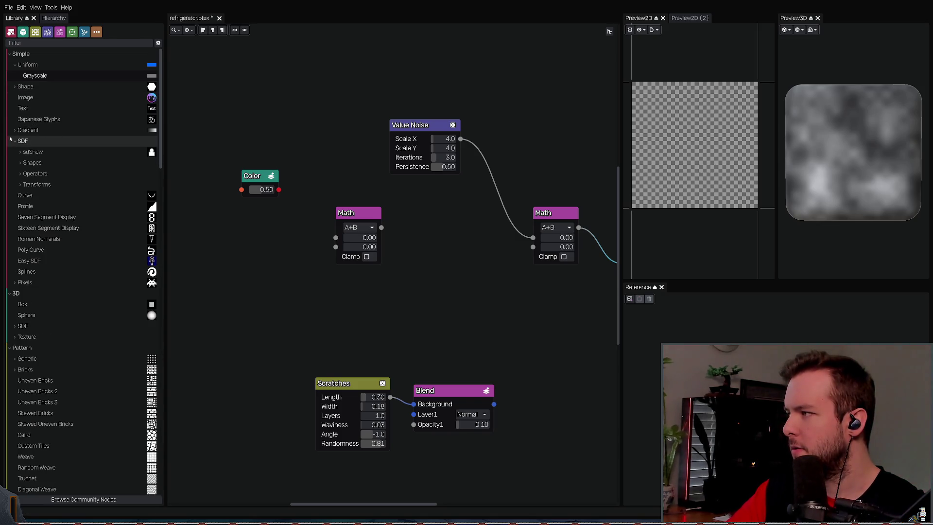
{"action": "scroll", "coordinate": [58, 214], "scroll_direction": "down", "scroll_amount": 10}
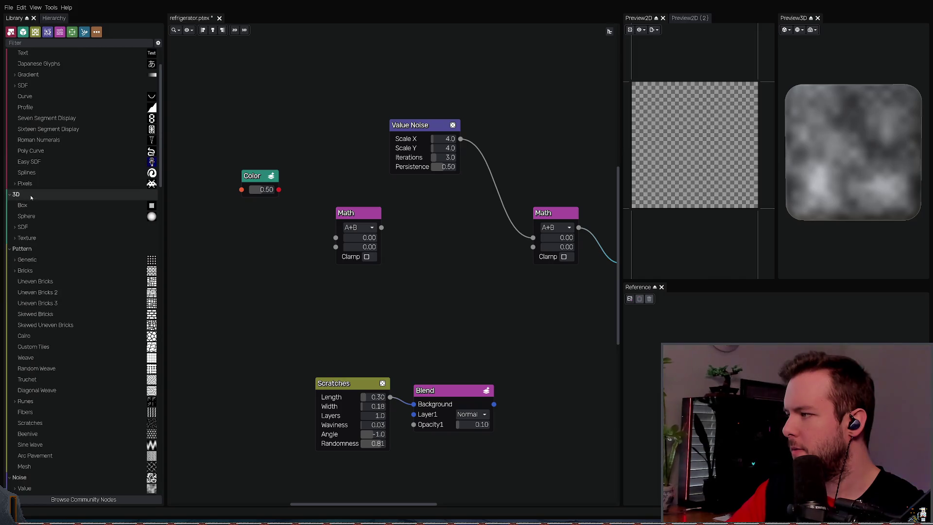
{"action": "scroll", "coordinate": [61, 216], "scroll_direction": "down", "scroll_amount": 3}
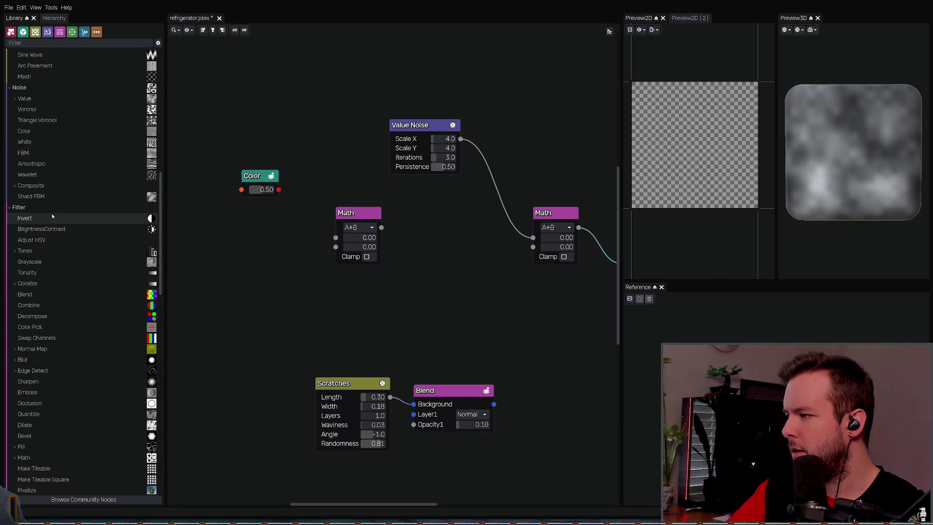
{"action": "left_click", "coordinate": [11, 283]}
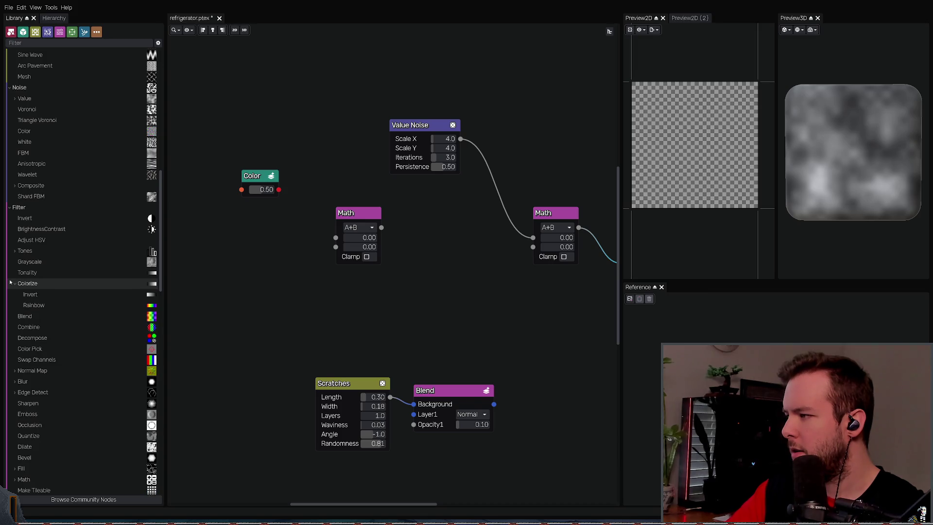
{"action": "left_click", "coordinate": [10, 283]}
{"action": "mouse_move", "coordinate": [27, 283]}
{"action": "left_mouse_down"}
{"action": "mouse_move", "coordinate": [272, 301]}
{"action": "mouse_move", "coordinate": [235, 282]}
{"action": "left_mouse_up"}
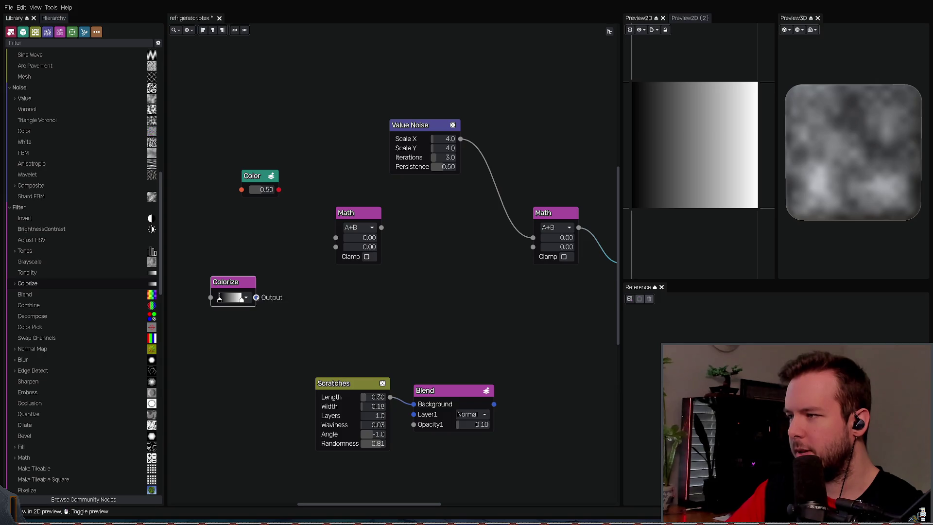
Step: Connect the Colorize output to the left Math node and delete the Color node
{"action": "mouse_move", "coordinate": [256, 297]}
{"action": "left_mouse_down"}
{"action": "mouse_move", "coordinate": [284, 229]}
{"action": "mouse_move", "coordinate": [335, 247]}
{"action": "mouse_move", "coordinate": [306, 286]}
{"action": "mouse_move", "coordinate": [334, 237]}
{"action": "left_mouse_up"}
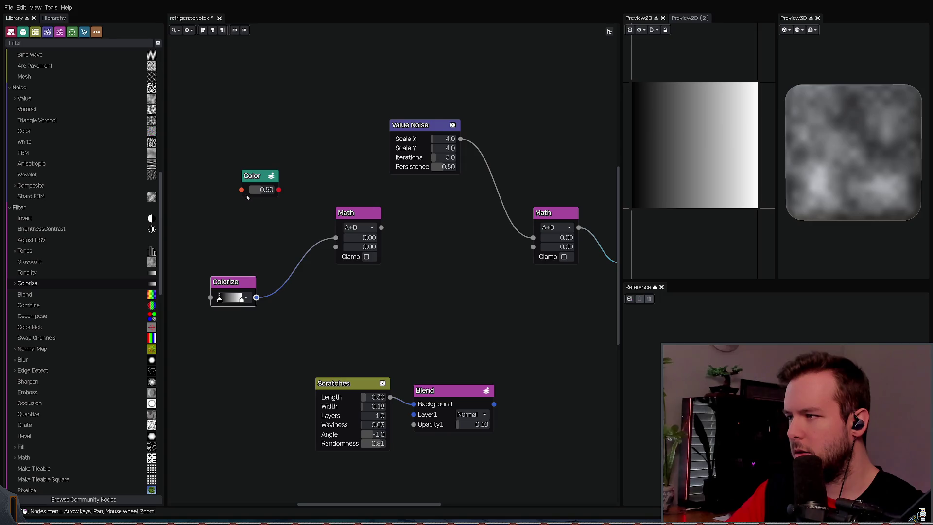
{"action": "left_click", "coordinate": [257, 175]}
{"action": "key", "text": "Delete"}
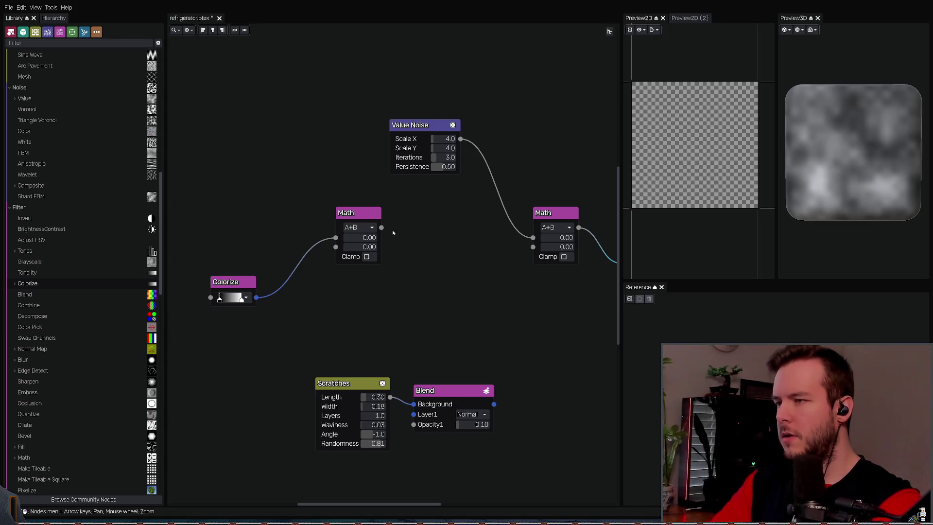
Step: Wire the left Math output into the right Math's B input and move Colorize beside it
{"action": "middle_click_drag", "start_coordinate": [344, 168], "coordinate": [345, 158]}
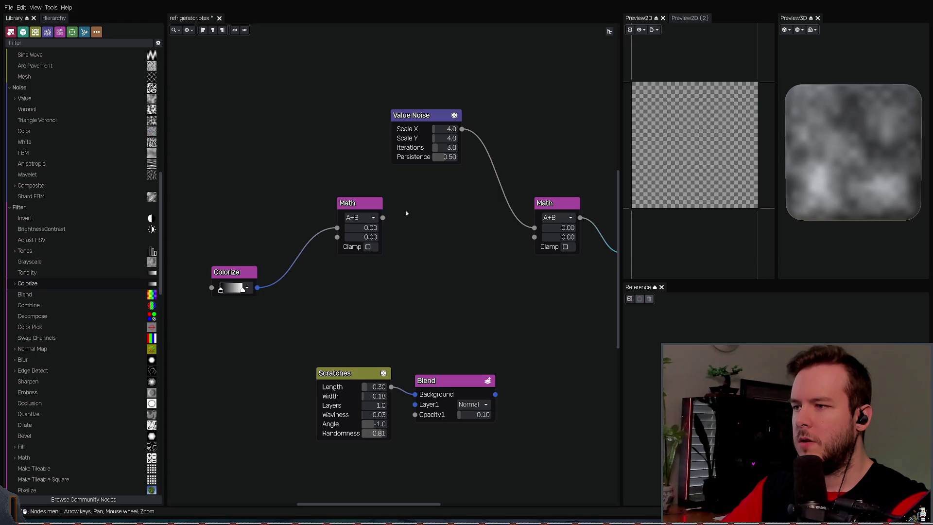
{"action": "middle_click_drag", "start_coordinate": [378, 210], "coordinate": [316, 199]}
{"action": "mouse_move", "coordinate": [320, 207]}
{"action": "left_mouse_down"}
{"action": "mouse_move", "coordinate": [423, 239]}
{"action": "mouse_move", "coordinate": [472, 226]}
{"action": "left_mouse_up"}
{"action": "left_click_drag", "start_coordinate": [287, 185], "coordinate": [377, 203]}
{"action": "mouse_move", "coordinate": [184, 262]}
{"action": "left_mouse_down"}
{"action": "mouse_move", "coordinate": [300, 190]}
{"action": "mouse_move", "coordinate": [262, 219]}
{"action": "mouse_move", "coordinate": [323, 234]}
{"action": "left_mouse_up"}
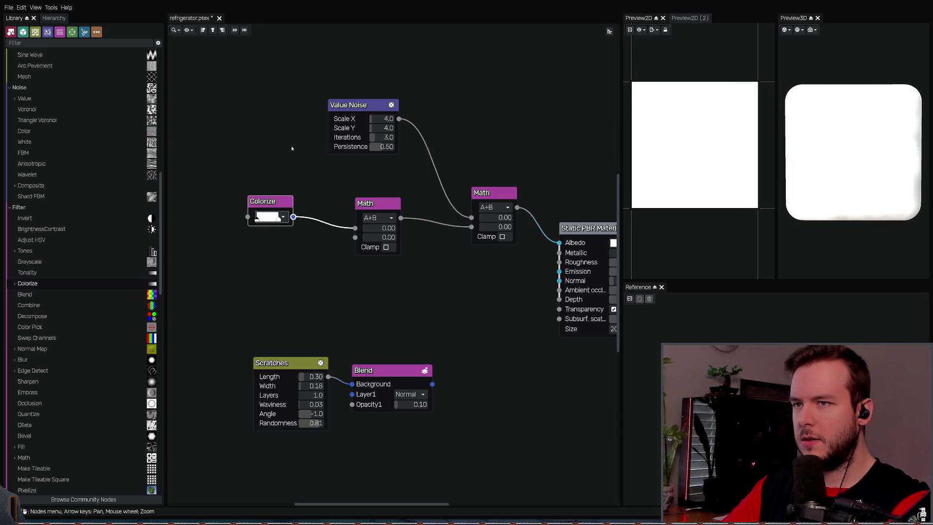
{"action": "key", "text": "Right"}
{"action": "key", "text": "Down"}
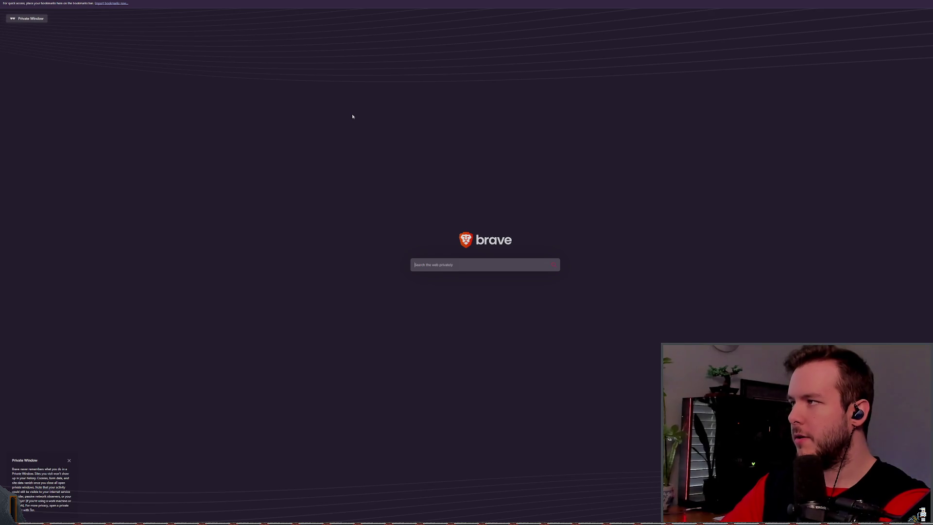
Step: Search for 'material maker' and open the Material Maker documentation
{"action": "key", "text": "Return"}
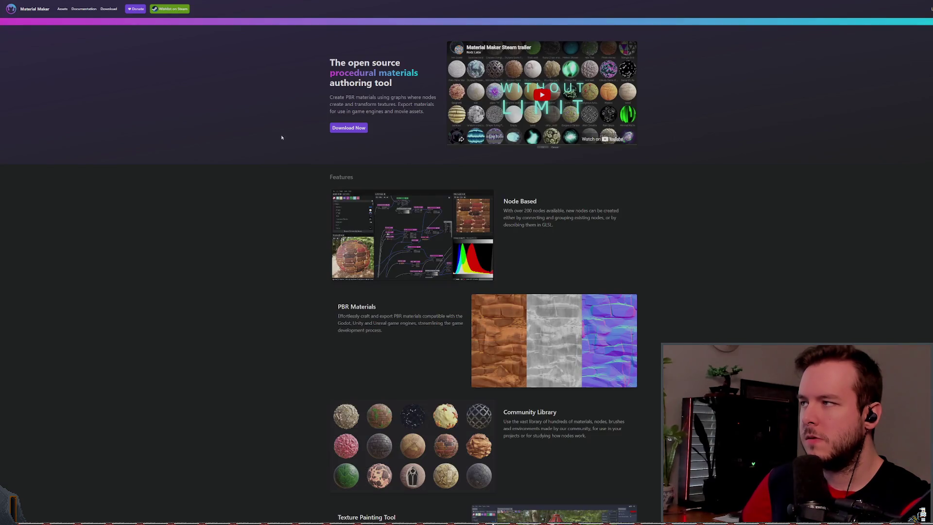
{"action": "left_click", "coordinate": [81, 11]}
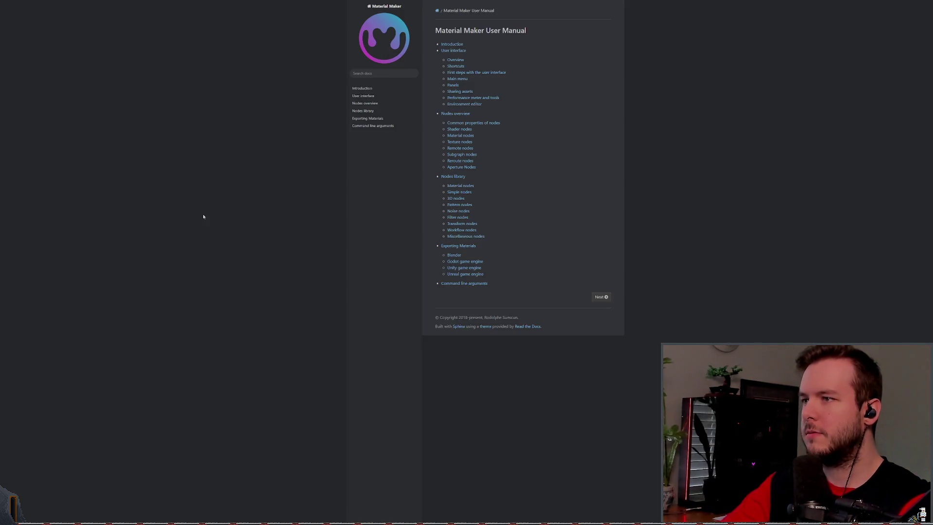
{"action": "scroll", "coordinate": [223, 209], "scroll_direction": "up", "scroll_amount": 4, "text": "ctrl"}
{"action": "scroll", "coordinate": [229, 199], "scroll_direction": "down", "scroll_amount": 1, "text": "ctrl"}
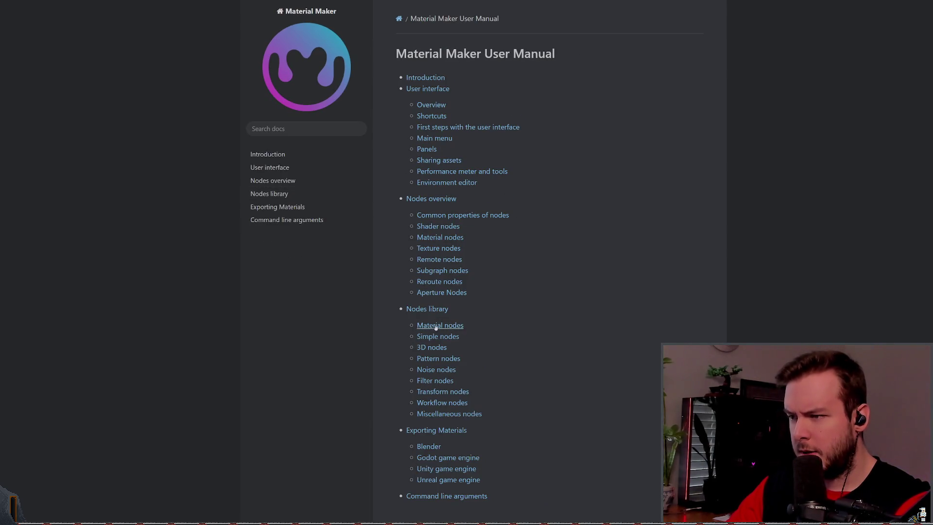
{"action": "scroll", "coordinate": [537, 304], "scroll_direction": "down", "scroll_amount": 2}
{"action": "scroll", "coordinate": [503, 360], "scroll_direction": "up", "scroll_amount": 2}
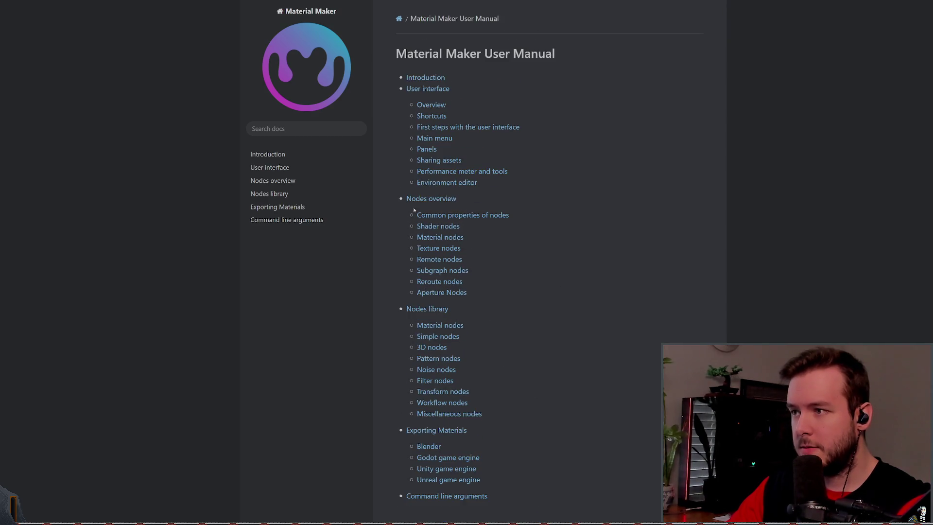
Step: Go from the manual's Introduction to User interface, then to 'First steps with the user interface'
{"action": "left_click", "coordinate": [276, 159]}
{"action": "scroll", "coordinate": [763, 216], "scroll_direction": "down", "scroll_amount": 3}
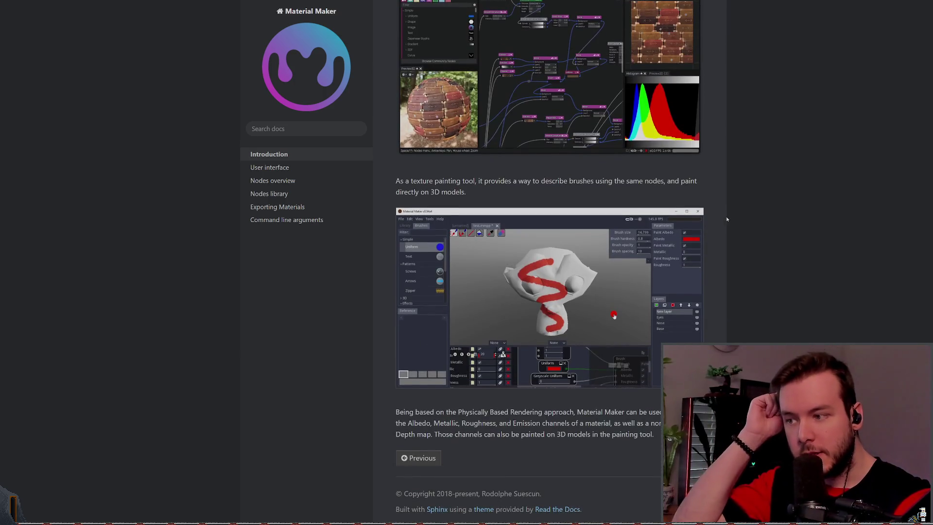
{"action": "key", "text": "Right"}
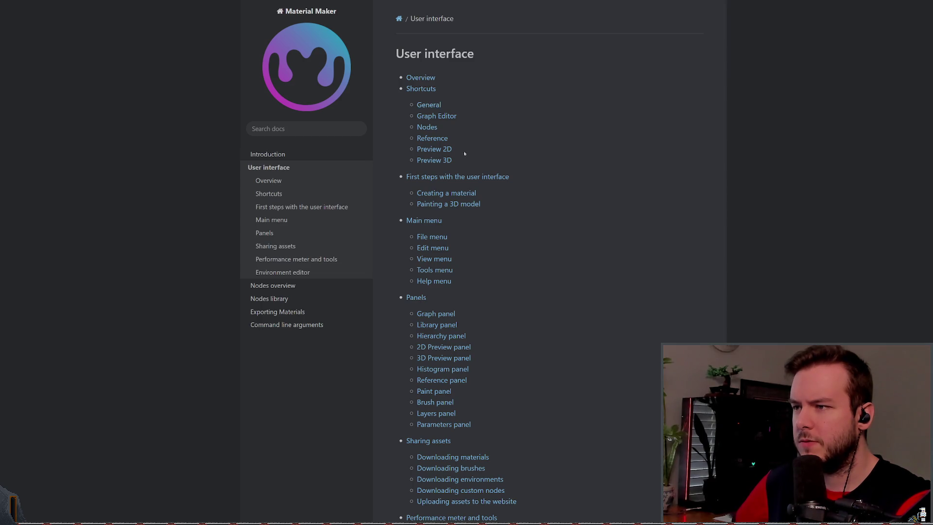
{"action": "left_click", "coordinate": [446, 177]}
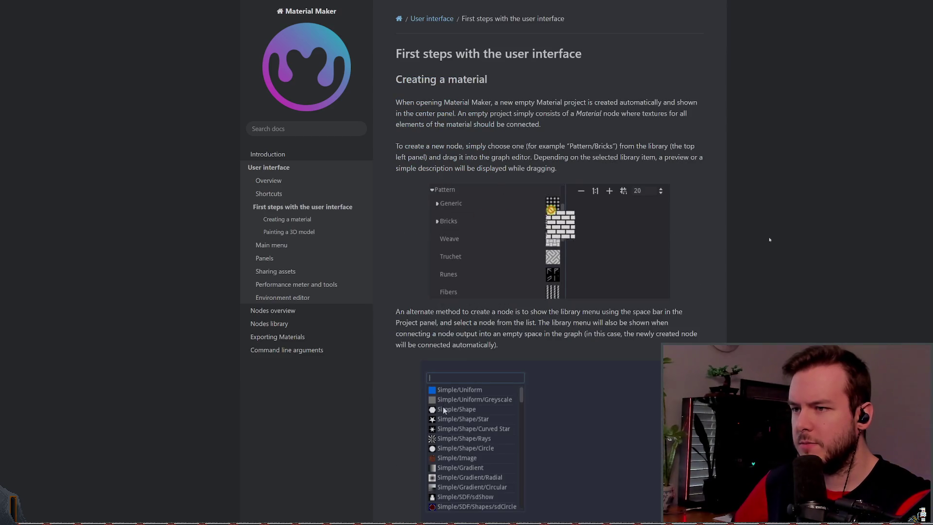
{"action": "scroll", "coordinate": [728, 234], "scroll_direction": "down", "scroll_amount": 1}
{"action": "scroll", "coordinate": [724, 226], "scroll_direction": "down", "scroll_amount": 12}
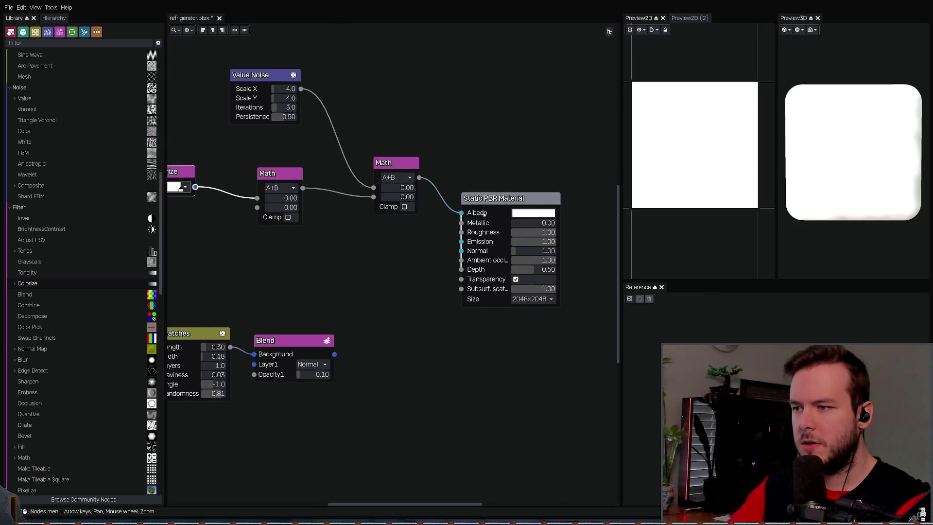
Step: Pan the graph and drag new wires between the Blend node and Scratches
{"action": "middle_click_drag", "start_coordinate": [466, 177], "coordinate": [513, 152]}
{"action": "middle_click_drag", "start_coordinate": [408, 214], "coordinate": [380, 201]}
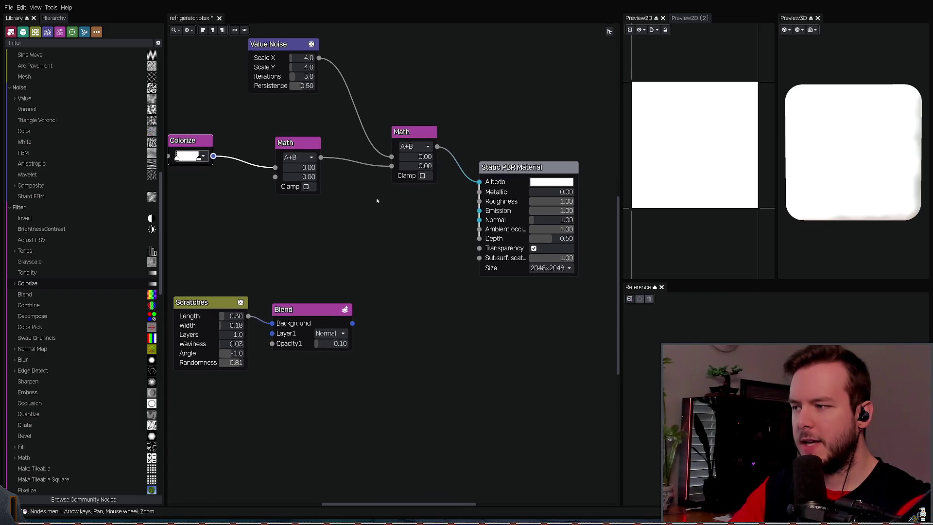
{"action": "mouse_move", "coordinate": [352, 322]}
{"action": "left_mouse_down"}
{"action": "mouse_move", "coordinate": [372, 321]}
{"action": "mouse_move", "coordinate": [471, 209]}
{"action": "mouse_move", "coordinate": [357, 318]}
{"action": "left_mouse_up"}
Step: Delete the Blend node and wire Scratches into the material's Depth input
{"action": "left_click", "coordinate": [311, 317]}
{"action": "key", "text": "Delete"}
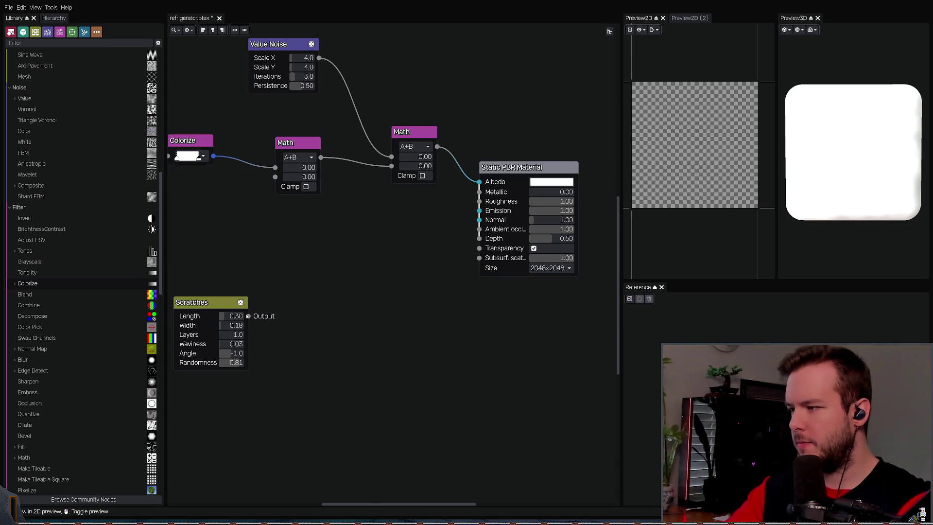
{"action": "mouse_move", "coordinate": [248, 316]}
{"action": "left_mouse_down"}
{"action": "mouse_move", "coordinate": [417, 275]}
{"action": "mouse_move", "coordinate": [447, 236]}
{"action": "mouse_move", "coordinate": [474, 238]}
{"action": "left_mouse_up"}
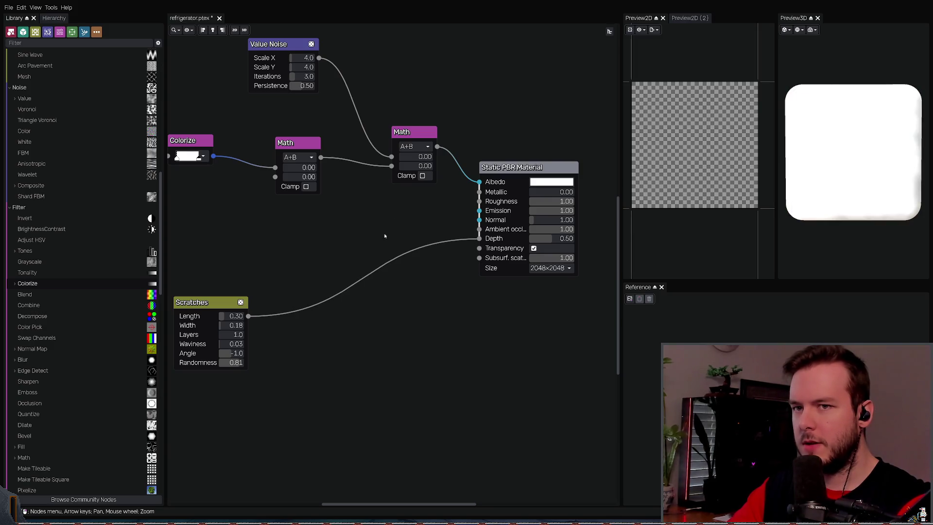
{"action": "key", "text": "Right"}
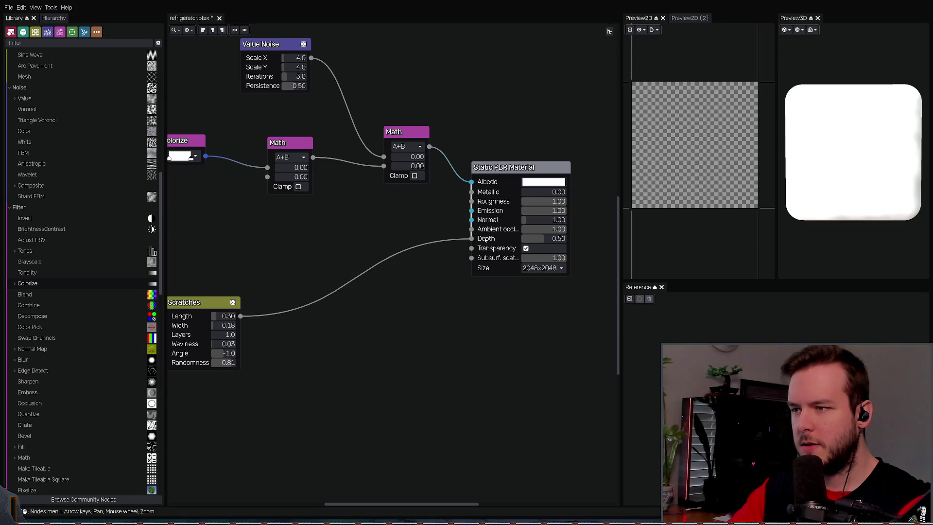
Step: Link Scratches to the Static PBR Material's Normal input and save refrigerator.ptex
{"action": "mouse_move", "coordinate": [241, 316]}
{"action": "left_mouse_down"}
{"action": "mouse_move", "coordinate": [472, 220]}
{"action": "mouse_move", "coordinate": [427, 243]}
{"action": "mouse_move", "coordinate": [409, 241]}
{"action": "left_mouse_up"}
{"action": "key", "text": "Escape"}
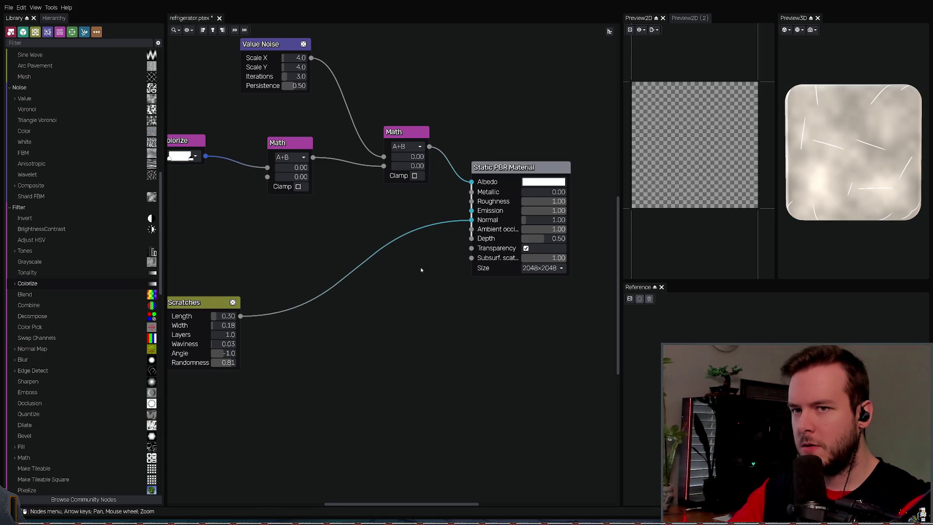
{"action": "middle_click_drag", "start_coordinate": [424, 258], "coordinate": [440, 250]}
{"action": "key", "text": "ctrl+z"}
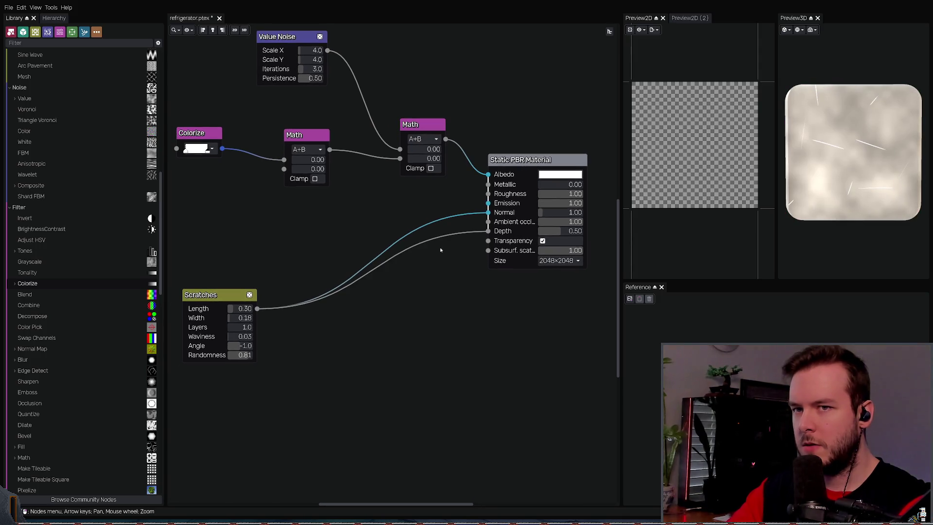
{"action": "key", "text": "ctrl+z"}
{"action": "key", "text": "ctrl+shift+z"}
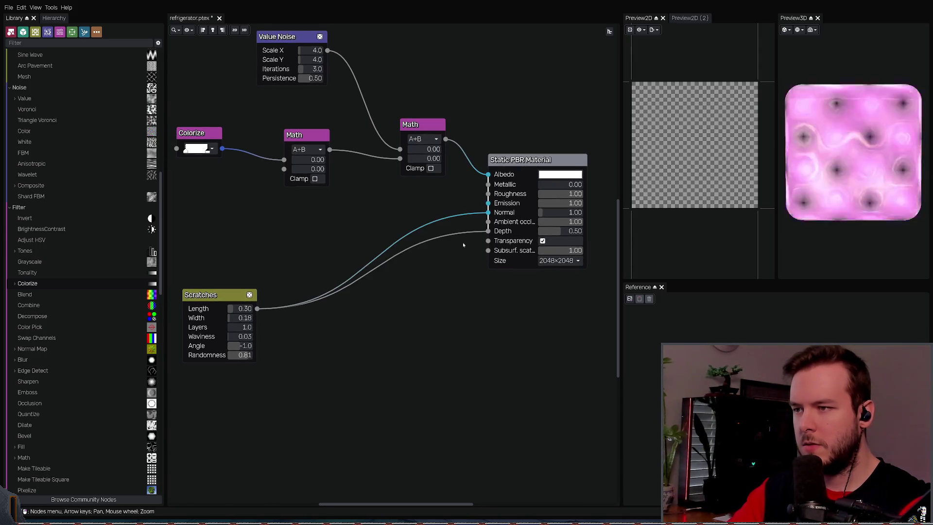
{"action": "key", "text": "ctrl+s"}
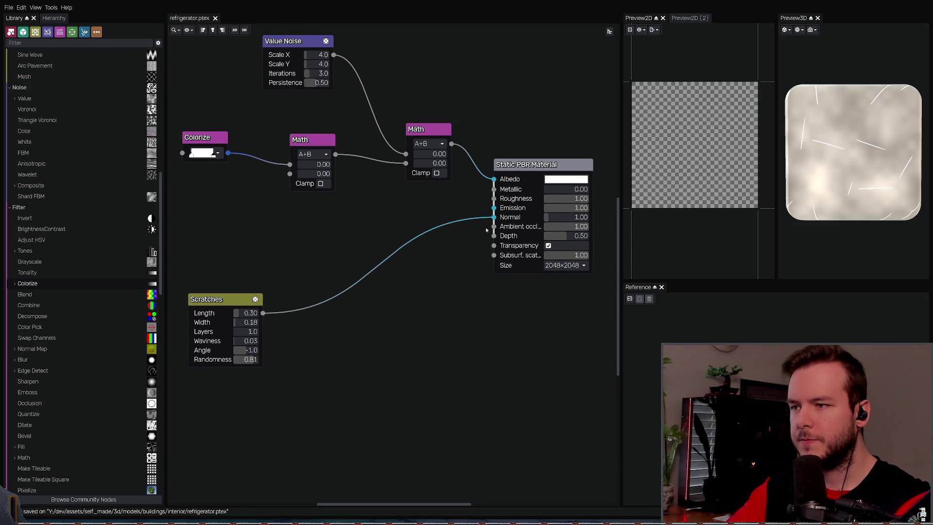
Step: Move the Scratches node nearer the material and preview the right Math node
{"action": "left_click", "coordinate": [580, 201]}
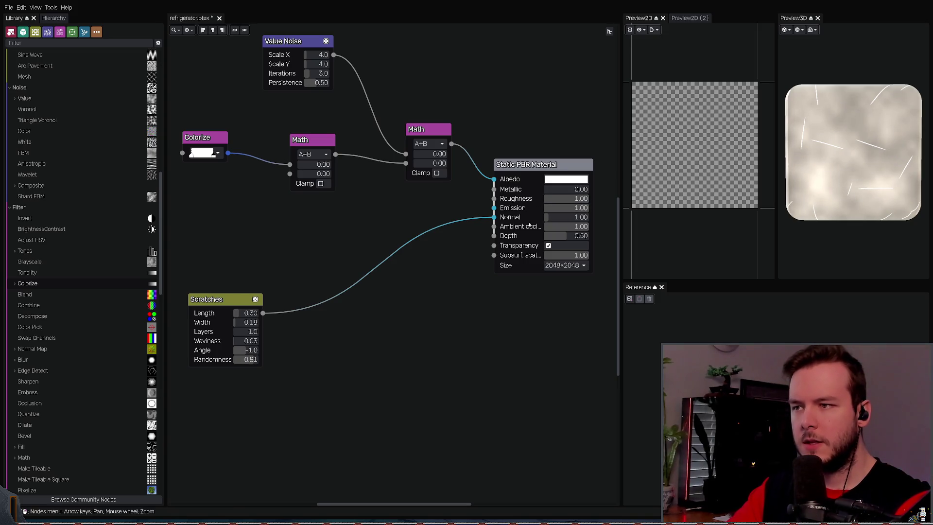
{"action": "middle_click_drag", "start_coordinate": [366, 199], "coordinate": [378, 187]}
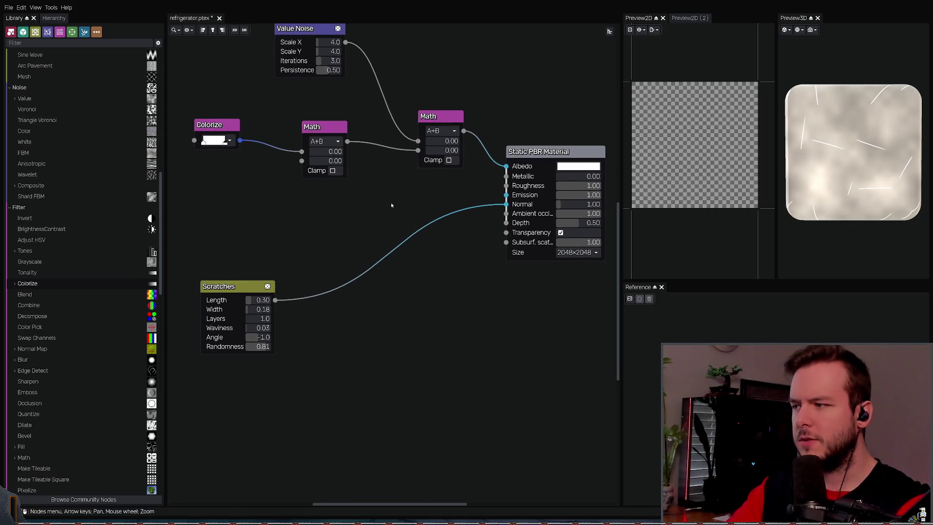
{"action": "mouse_move", "coordinate": [219, 286]}
{"action": "left_mouse_down"}
{"action": "mouse_move", "coordinate": [341, 270]}
{"action": "mouse_move", "coordinate": [353, 280]}
{"action": "left_mouse_up"}
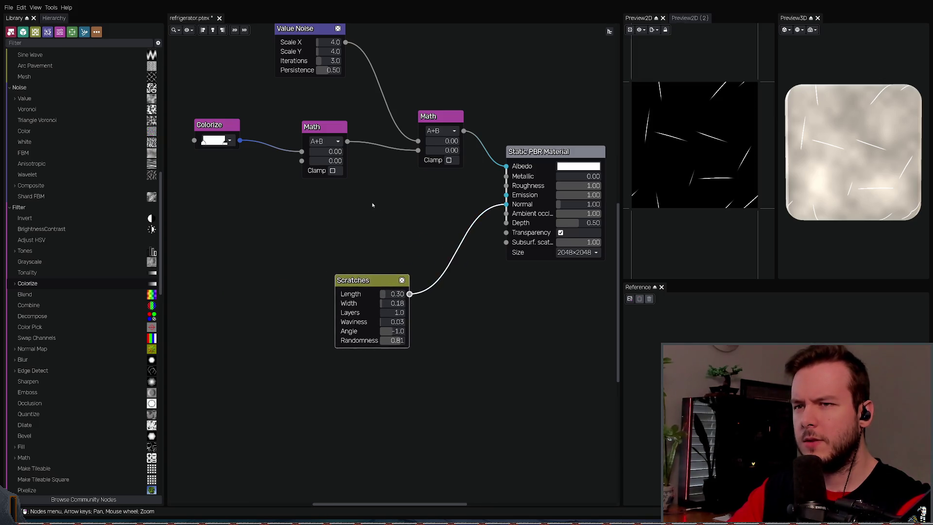
{"action": "middle_click_drag", "start_coordinate": [373, 205], "coordinate": [327, 218]}
{"action": "left_click", "coordinate": [395, 129]}
{"action": "middle_click_drag", "start_coordinate": [412, 115], "coordinate": [456, 114]}
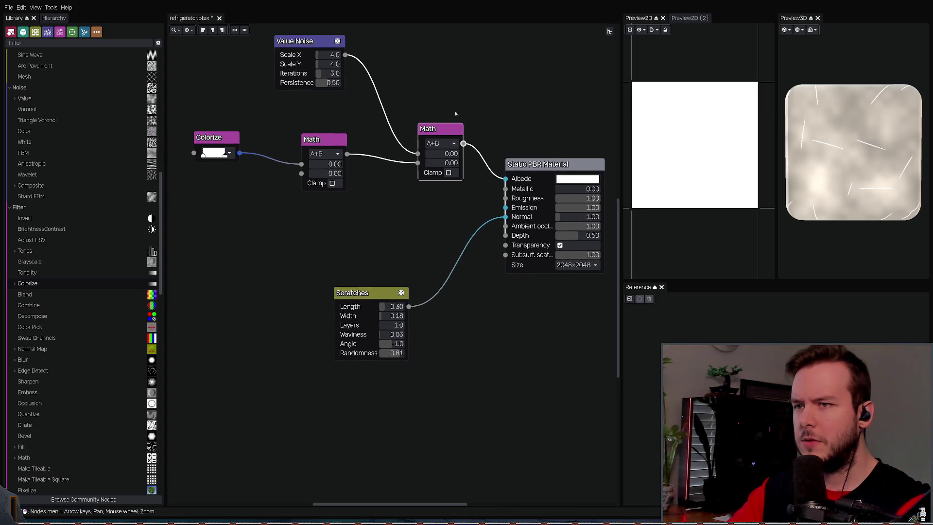
{"action": "left_click", "coordinate": [324, 139]}
{"action": "mouse_move", "coordinate": [348, 125]}
{"action": "middle_mouse_down"}
{"action": "mouse_move", "coordinate": [377, 120]}
{"action": "mouse_move", "coordinate": [351, 124]}
{"action": "middle_mouse_up"}
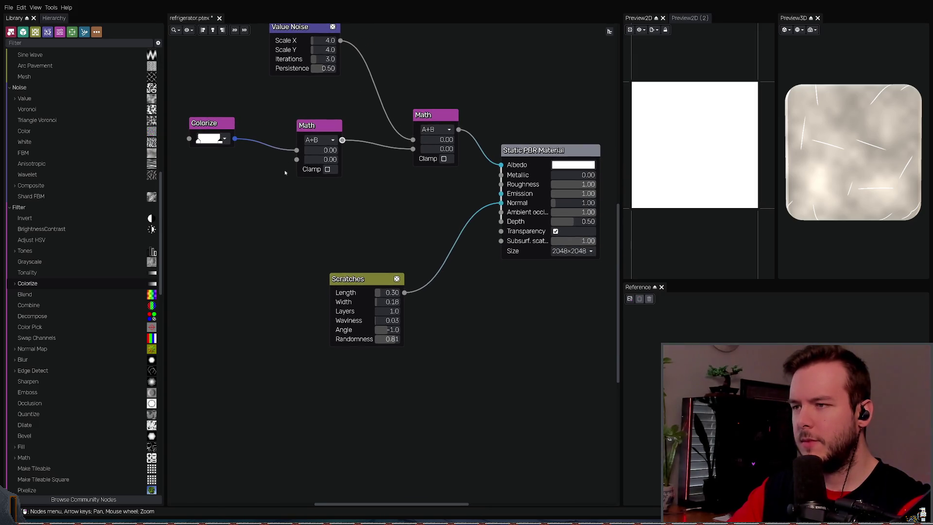
Step: Box-select the Colorize and left Math nodes and delete them
{"action": "left_click_drag", "start_coordinate": [364, 207], "coordinate": [177, 101]}
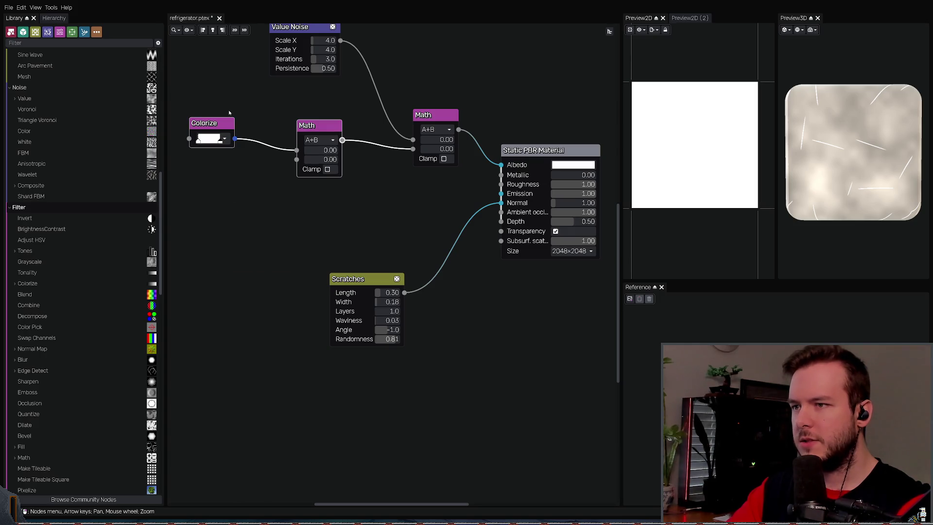
{"action": "key", "text": "Delete"}
{"action": "middle_click_drag", "start_coordinate": [365, 145], "coordinate": [310, 165]}
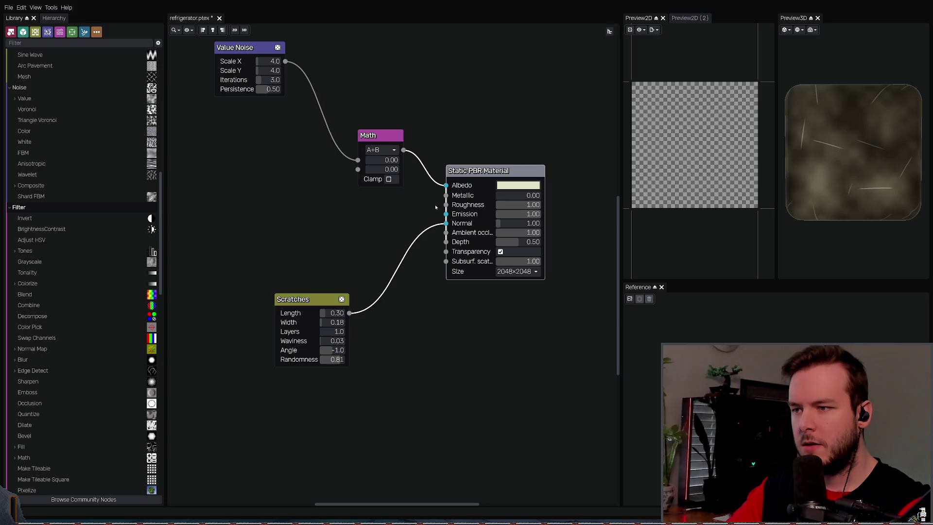
Step: Delete the Scratches node through its right-click menu and save the file
{"action": "key", "text": "ctrl+s"}
{"action": "mouse_move", "coordinate": [279, 198]}
{"action": "middle_mouse_down"}
{"action": "mouse_move", "coordinate": [331, 180]}
{"action": "mouse_move", "coordinate": [307, 191]}
{"action": "middle_mouse_up"}
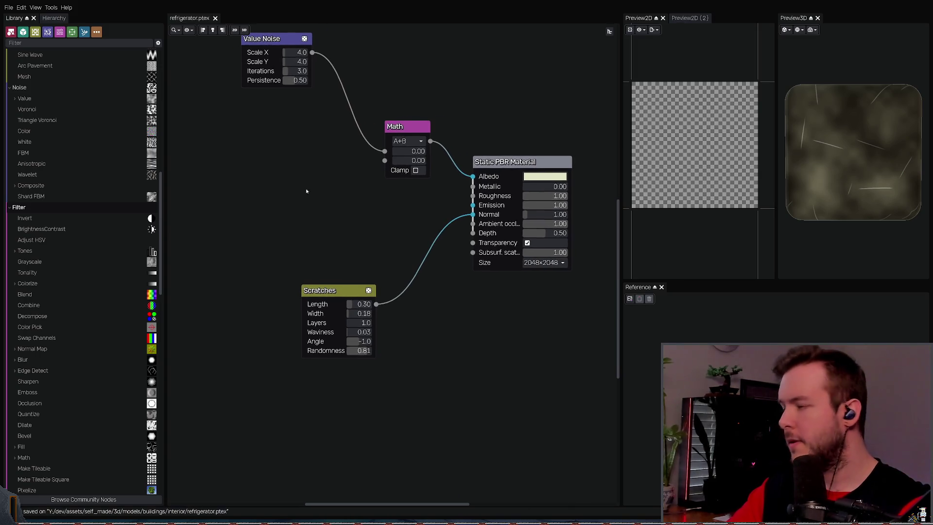
{"action": "mouse_move", "coordinate": [326, 299]}
{"action": "left_mouse_down"}
{"action": "mouse_move", "coordinate": [300, 257]}
{"action": "mouse_move", "coordinate": [361, 264]}
{"action": "left_mouse_up"}
{"action": "mouse_move", "coordinate": [414, 123]}
{"action": "middle_mouse_down"}
{"action": "mouse_move", "coordinate": [385, 141]}
{"action": "mouse_move", "coordinate": [402, 135]}
{"action": "middle_mouse_up"}
{"action": "left_click", "coordinate": [386, 141]}
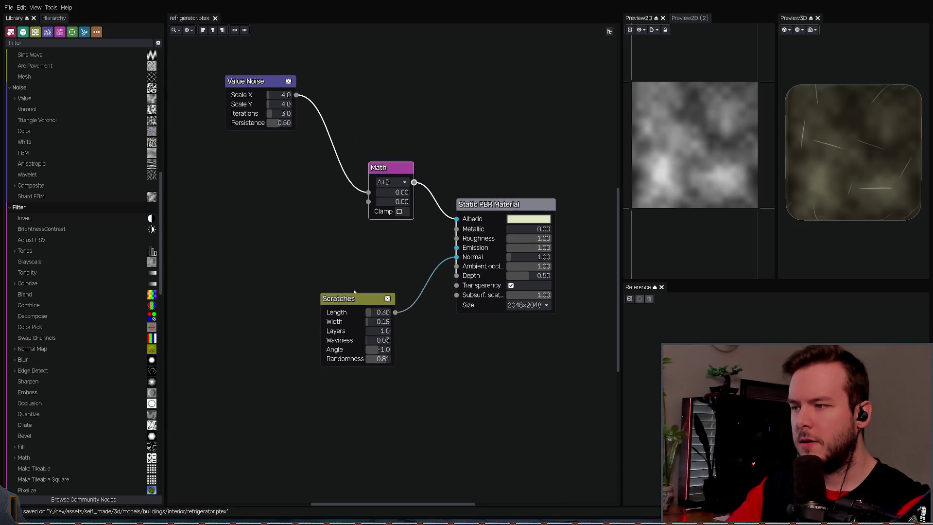
{"action": "left_click", "coordinate": [350, 295]}
{"action": "mouse_move", "coordinate": [303, 237]}
{"action": "middle_mouse_down"}
{"action": "mouse_move", "coordinate": [313, 227]}
{"action": "mouse_move", "coordinate": [314, 240]}
{"action": "middle_mouse_up"}
{"action": "right_click", "coordinate": [306, 264]}
{"action": "left_click", "coordinate": [444, 403]}
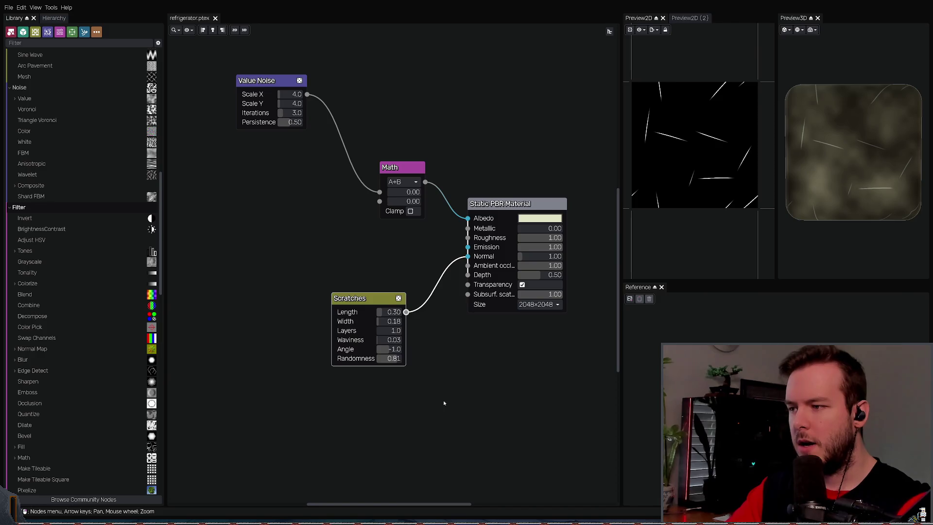
{"action": "middle_click_drag", "start_coordinate": [350, 327], "coordinate": [381, 292]}
{"action": "key", "text": "ctrl+s"}
Step: Delete the Math and Value Noise nodes and save refrigerator.ptex
{"action": "left_click", "coordinate": [426, 215]}
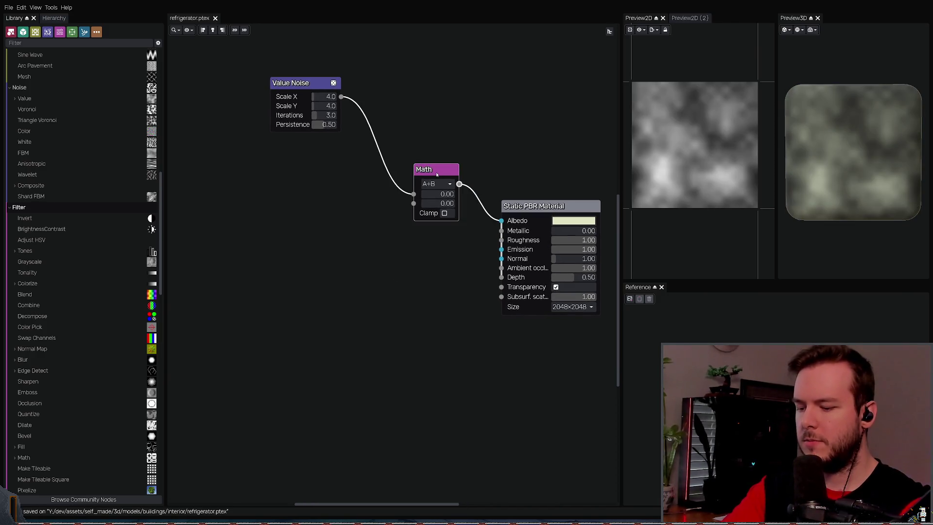
{"action": "key", "text": "Delete"}
{"action": "left_click_drag", "start_coordinate": [208, 182], "coordinate": [372, 76]}
{"action": "key", "text": "Delete"}
{"action": "mouse_move", "coordinate": [577, 151]}
{"action": "middle_mouse_down"}
{"action": "mouse_move", "coordinate": [392, 127]}
{"action": "mouse_move", "coordinate": [421, 138]}
{"action": "middle_mouse_up"}
{"action": "key", "text": "ctrl+s"}
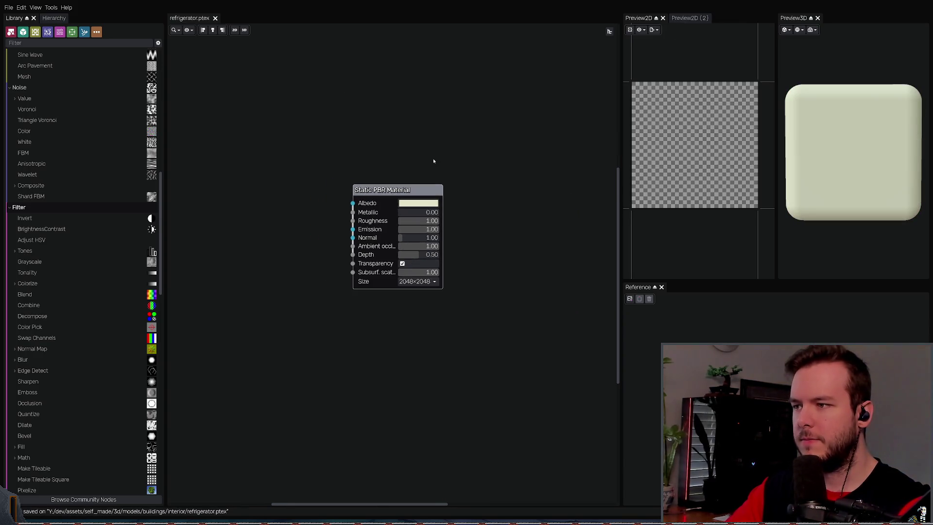
Step: Reframe the graph around the lone Static PBR Material node and save again
{"action": "scroll", "coordinate": [433, 162], "scroll_direction": "down", "scroll_amount": 1}
{"action": "middle_click_drag", "start_coordinate": [387, 191], "coordinate": [460, 192]}
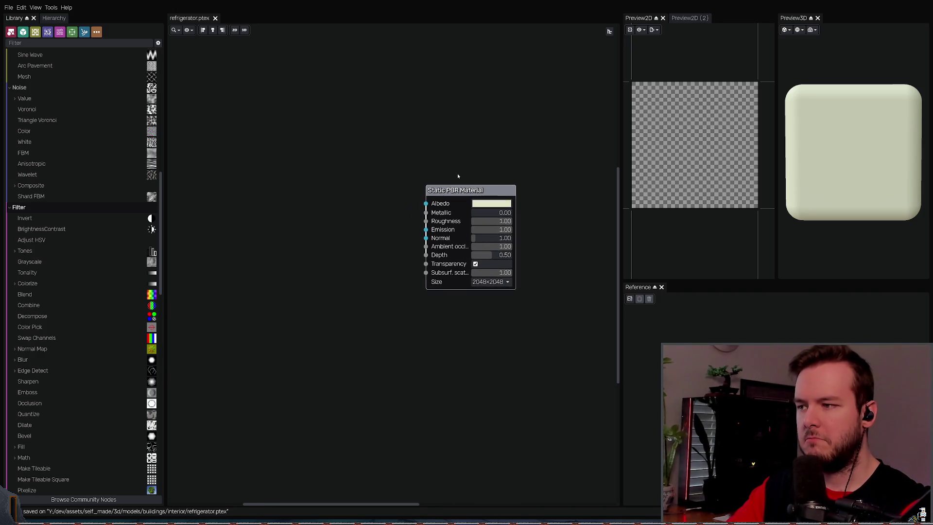
{"action": "middle_click_drag", "start_coordinate": [375, 190], "coordinate": [366, 189]}
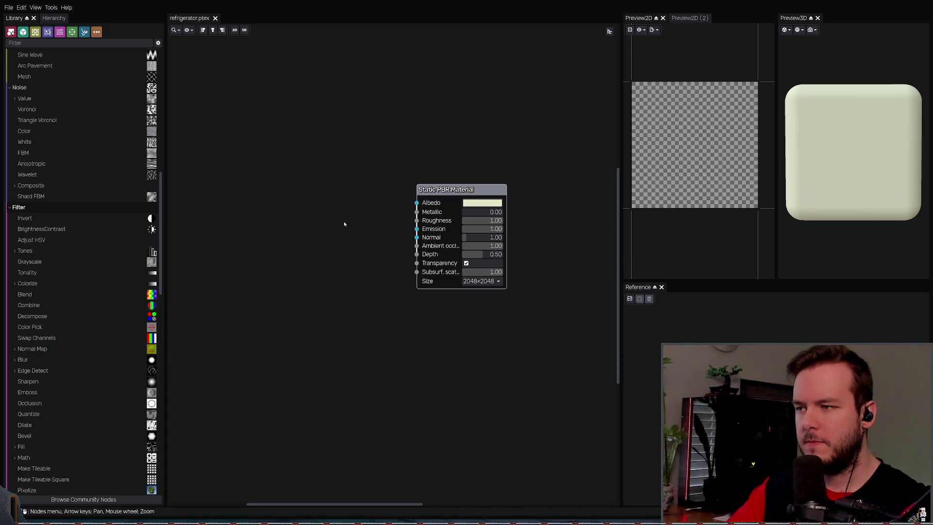
{"action": "middle_click_drag", "start_coordinate": [346, 215], "coordinate": [314, 211]}
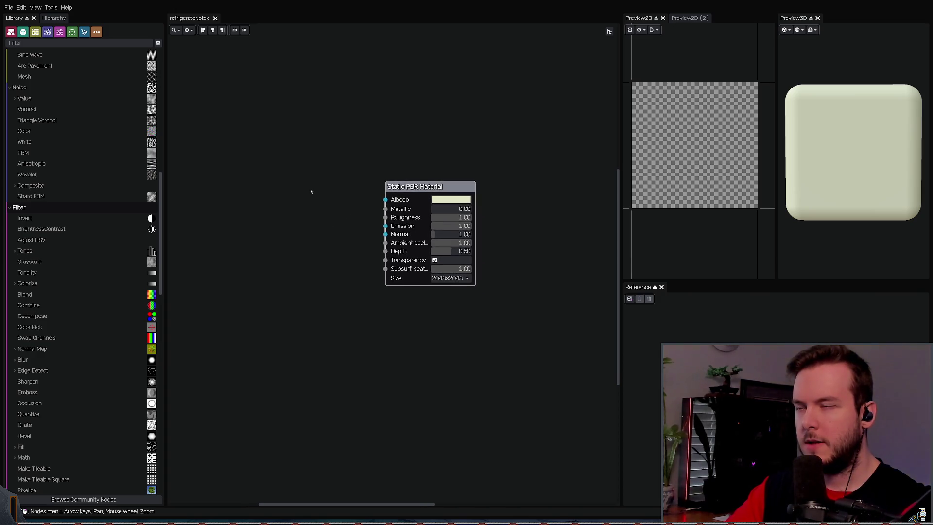
{"action": "key", "text": "ctrl+s"}
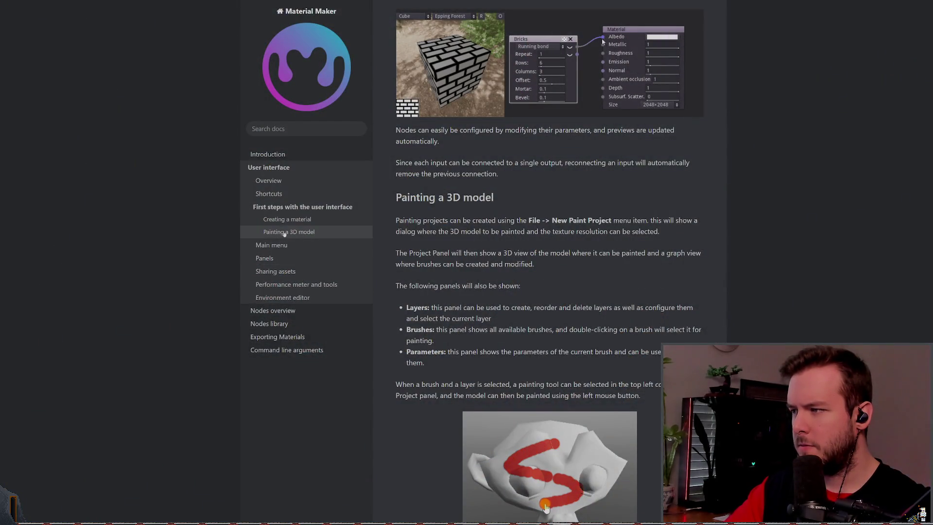
Step: Open the Creating a material page and scroll through it
{"action": "scroll", "coordinate": [508, 188], "scroll_direction": "down", "scroll_amount": 3}
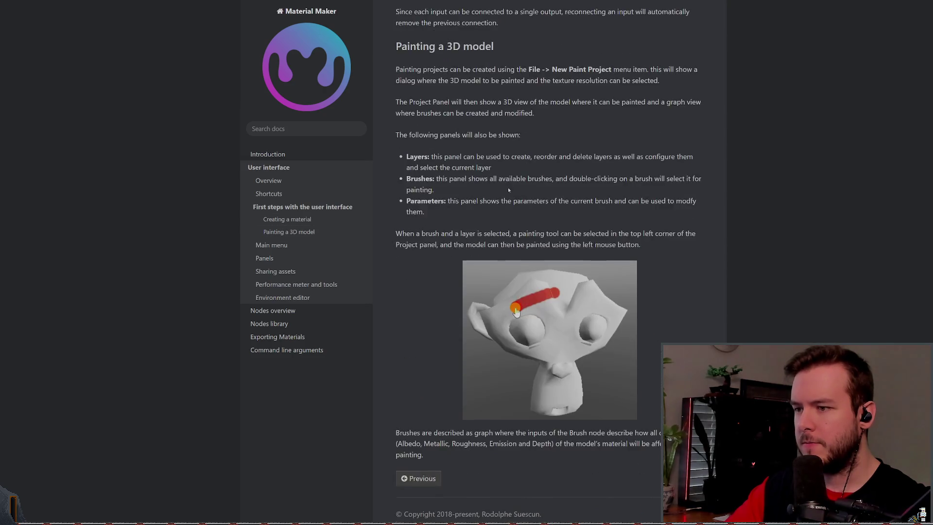
{"action": "left_click", "coordinate": [287, 219]}
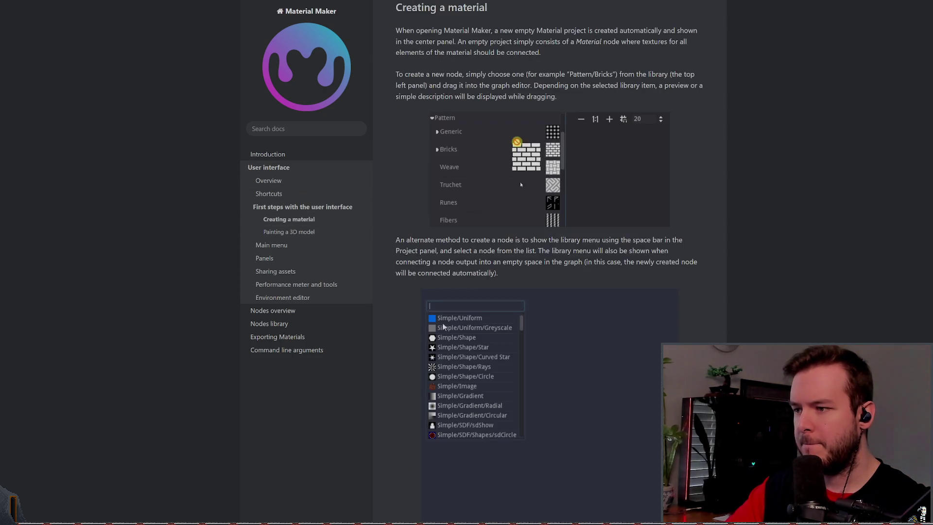
{"action": "scroll", "coordinate": [520, 182], "scroll_direction": "down", "scroll_amount": 7}
{"action": "scroll", "coordinate": [607, 213], "scroll_direction": "down", "scroll_amount": 3}
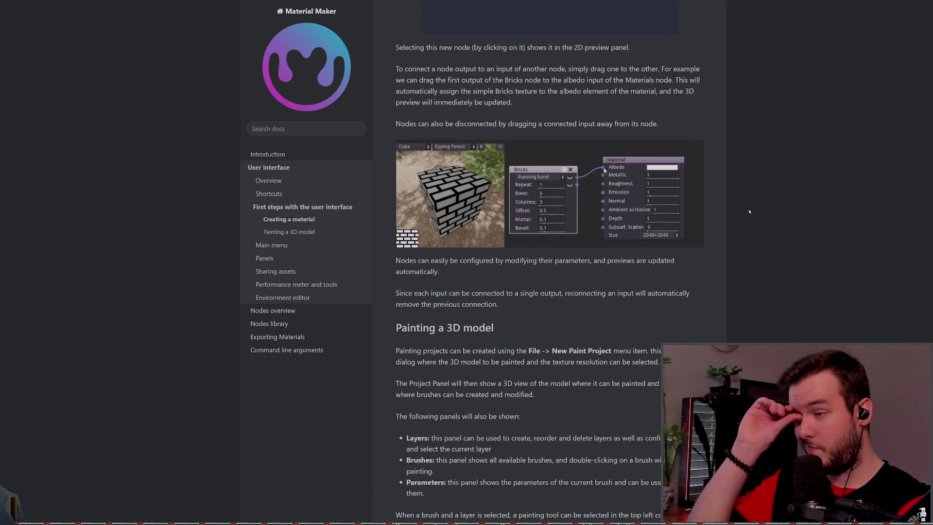
{"action": "scroll", "coordinate": [755, 243], "scroll_direction": "down", "scroll_amount": 5}
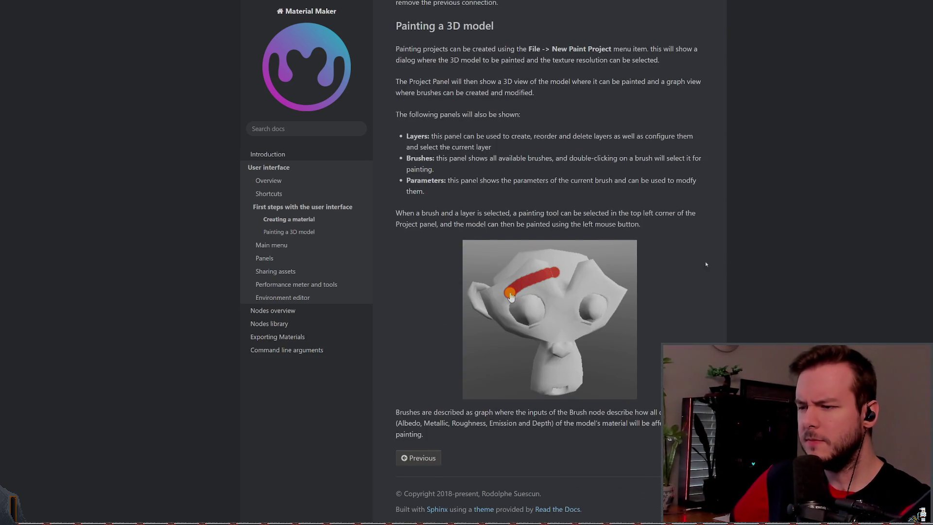
Step: Step through the Main menu, Panels and Sharing assets pages to reach Nodes overview
{"action": "left_click", "coordinate": [680, 458]}
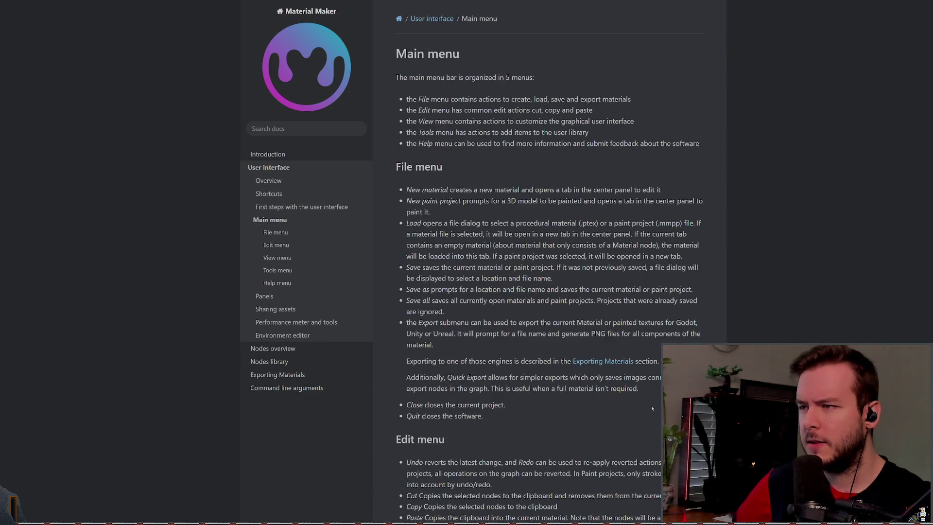
{"action": "left_click", "coordinate": [280, 296]}
{"action": "left_click", "coordinate": [292, 384]}
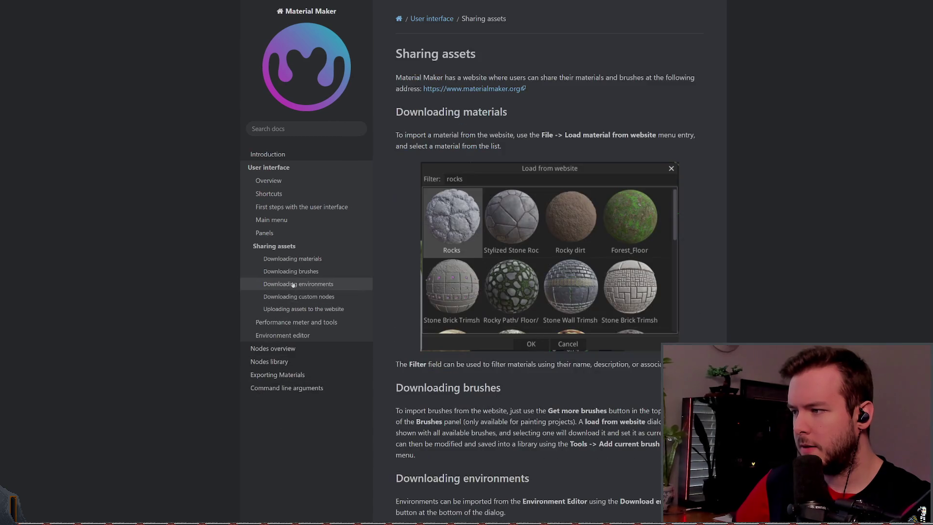
{"action": "scroll", "coordinate": [306, 263], "scroll_direction": "down", "scroll_amount": 1}
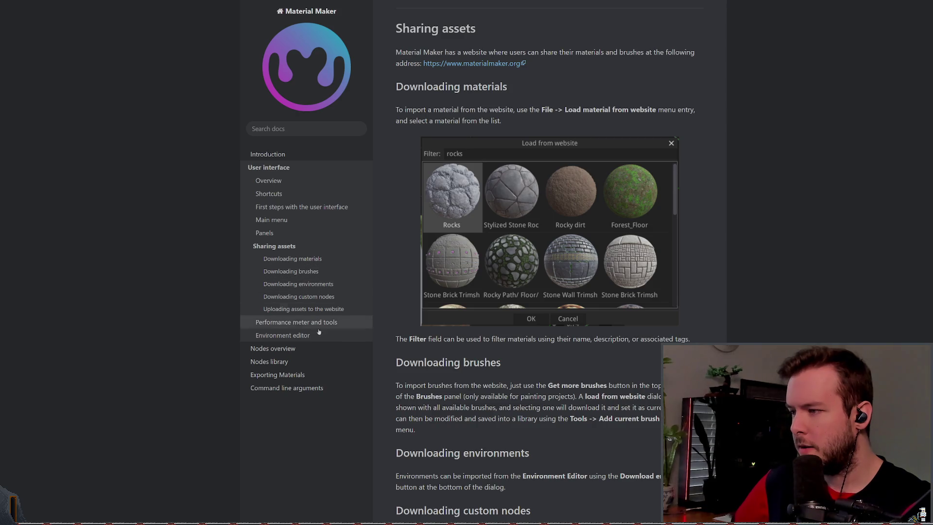
{"action": "left_click", "coordinate": [297, 348]}
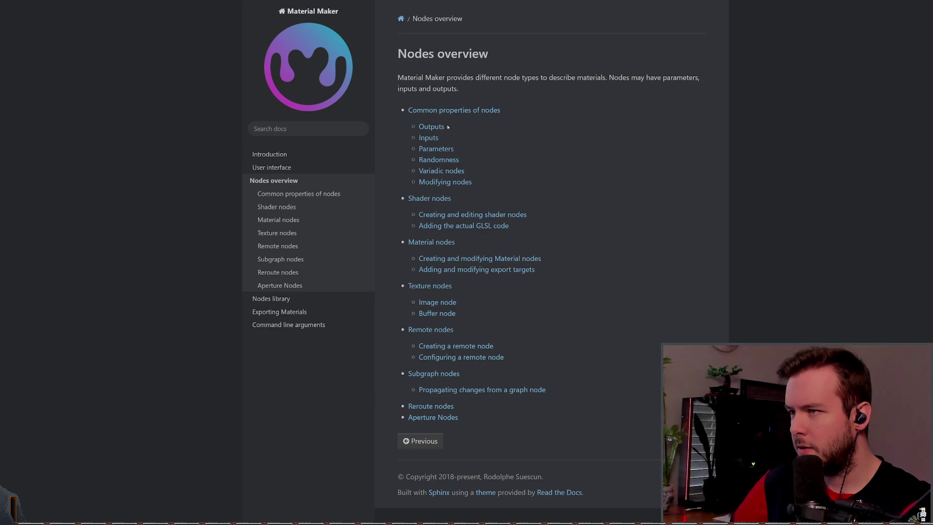
Step: Jump to the node Inputs section and scroll through it
{"action": "left_click", "coordinate": [425, 139]}
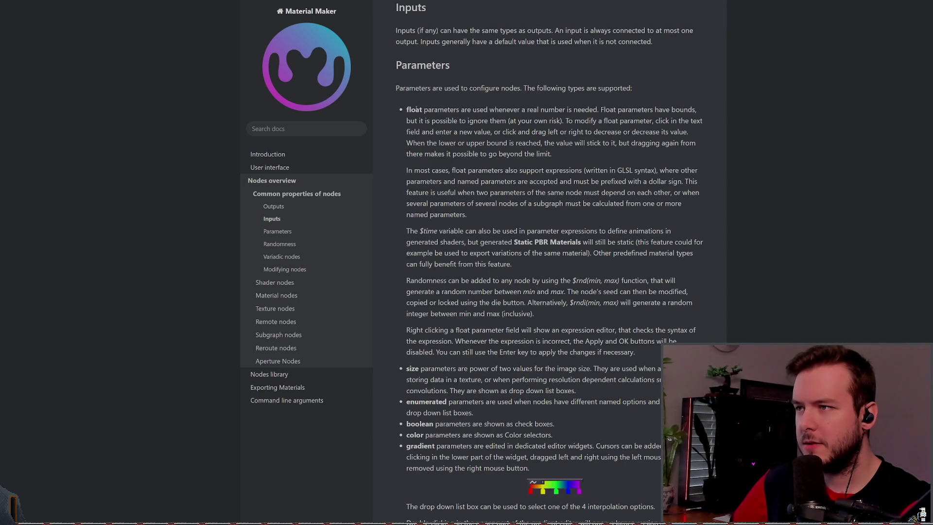
{"action": "scroll", "coordinate": [416, 108], "scroll_direction": "down", "scroll_amount": 15}
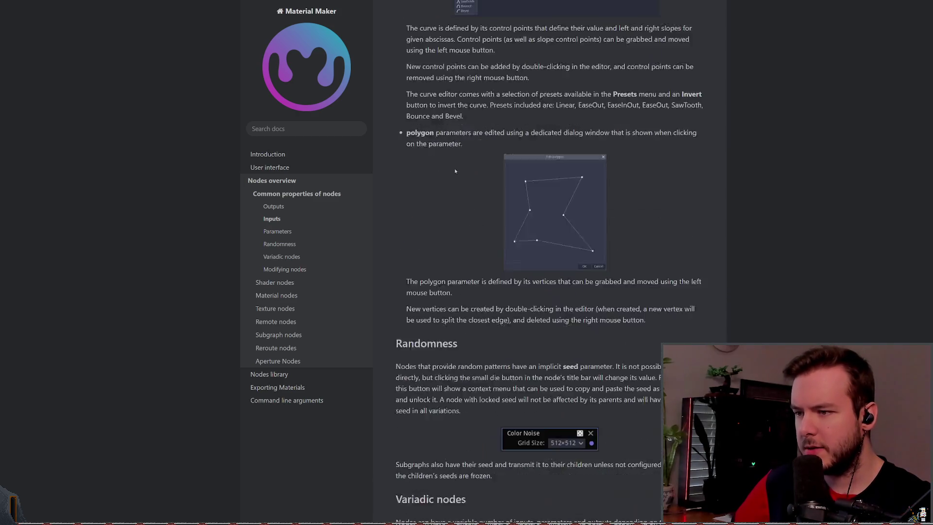
{"action": "scroll", "coordinate": [455, 171], "scroll_direction": "down", "scroll_amount": 10}
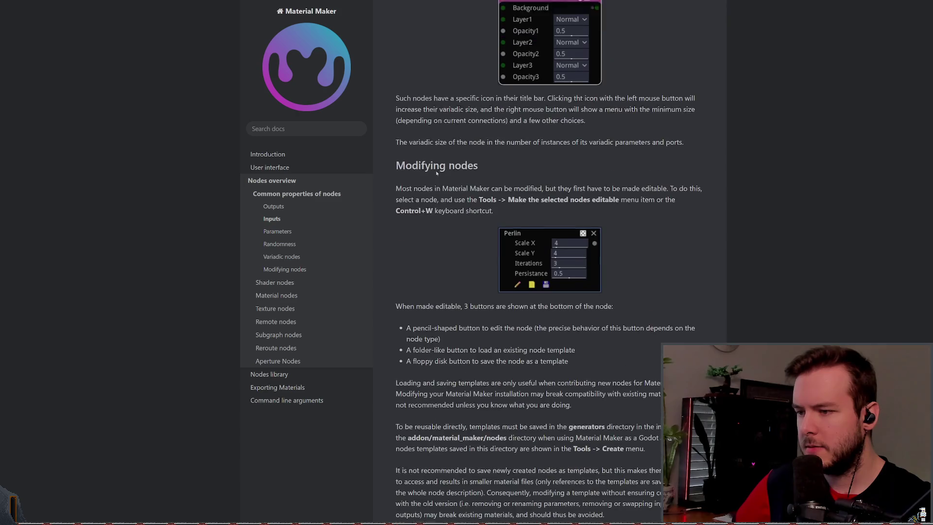
{"action": "scroll", "coordinate": [437, 173], "scroll_direction": "down", "scroll_amount": 3}
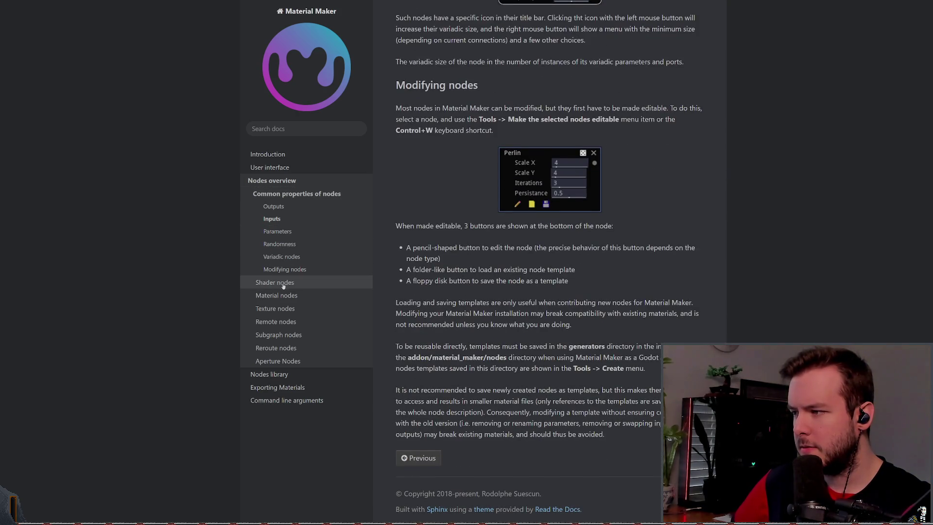
Step: Go via Material nodes to Exporting Materials, read the Godot section, then the Blender section
{"action": "left_click", "coordinate": [280, 297]}
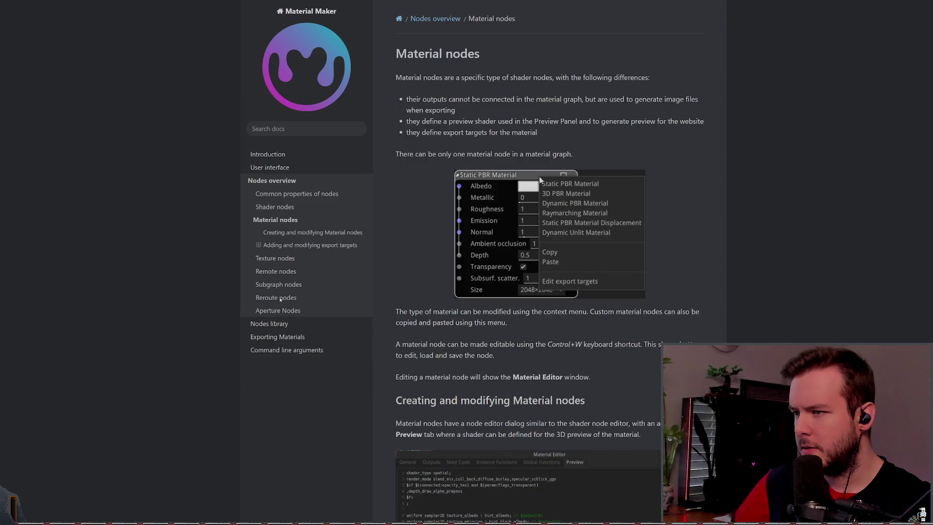
{"action": "left_click", "coordinate": [287, 337]}
{"action": "left_click", "coordinate": [342, 235]}
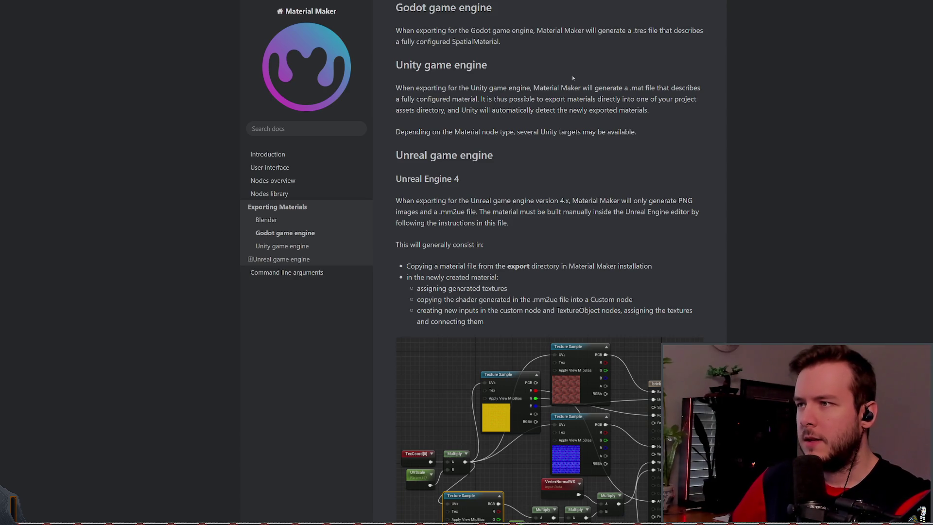
{"action": "scroll", "coordinate": [753, 175], "scroll_direction": "down", "scroll_amount": 3}
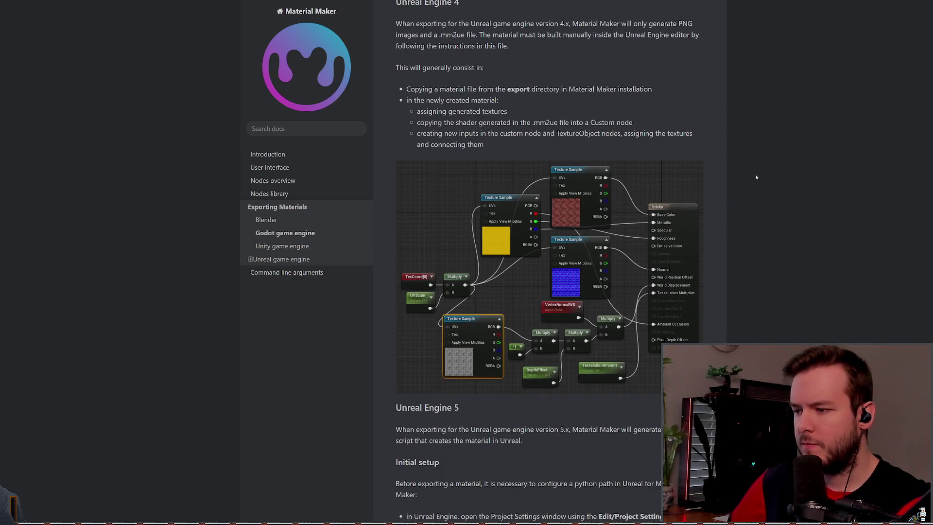
{"action": "scroll", "coordinate": [752, 175], "scroll_direction": "up", "scroll_amount": 4}
{"action": "scroll", "coordinate": [723, 152], "scroll_direction": "up", "scroll_amount": 7}
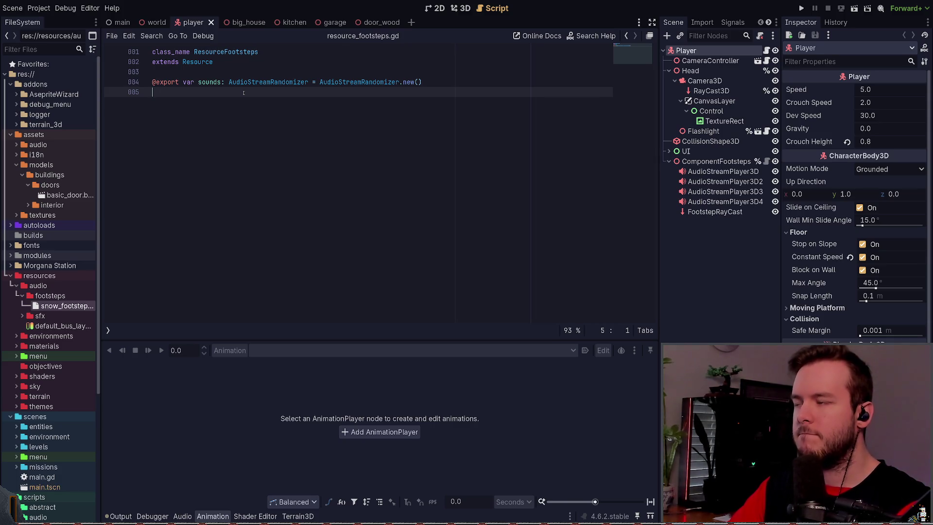
Step: Open the refrigerator scene and select the Frame mesh in the Scene dock
{"action": "left_click", "coordinate": [336, 24]}
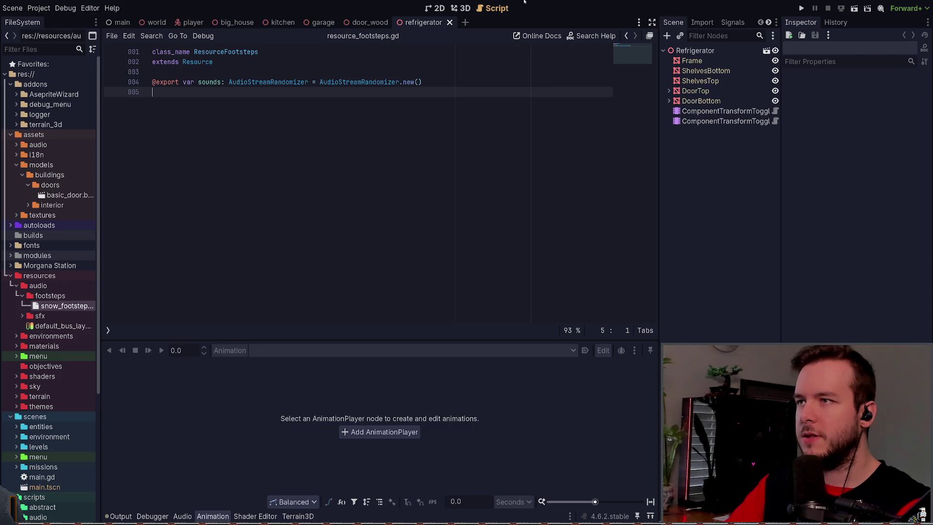
{"action": "scroll", "coordinate": [386, 191], "scroll_direction": "down", "scroll_amount": 4}
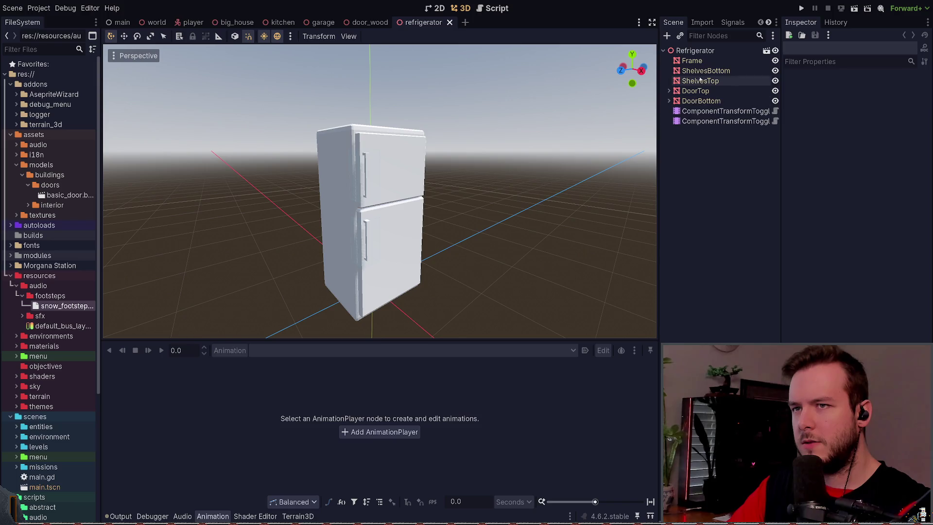
{"action": "left_click", "coordinate": [699, 51]}
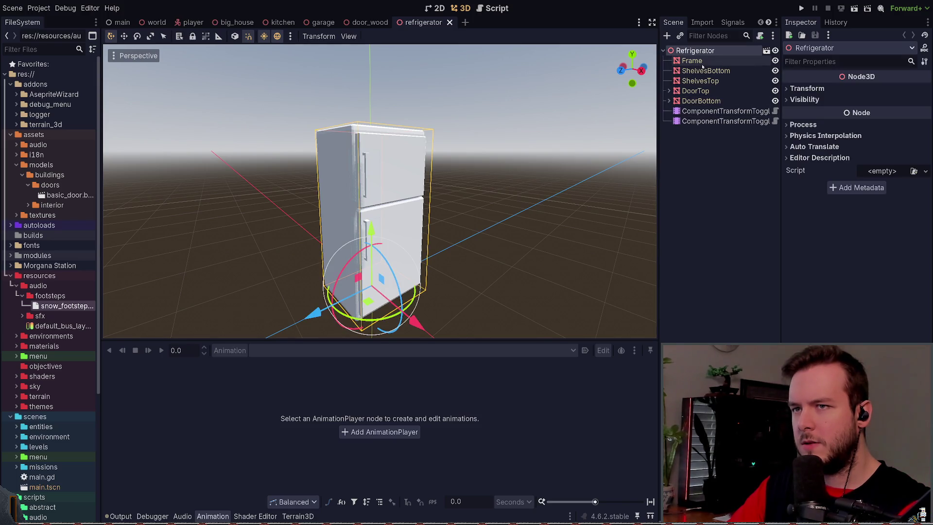
{"action": "left_click", "coordinate": [692, 60]}
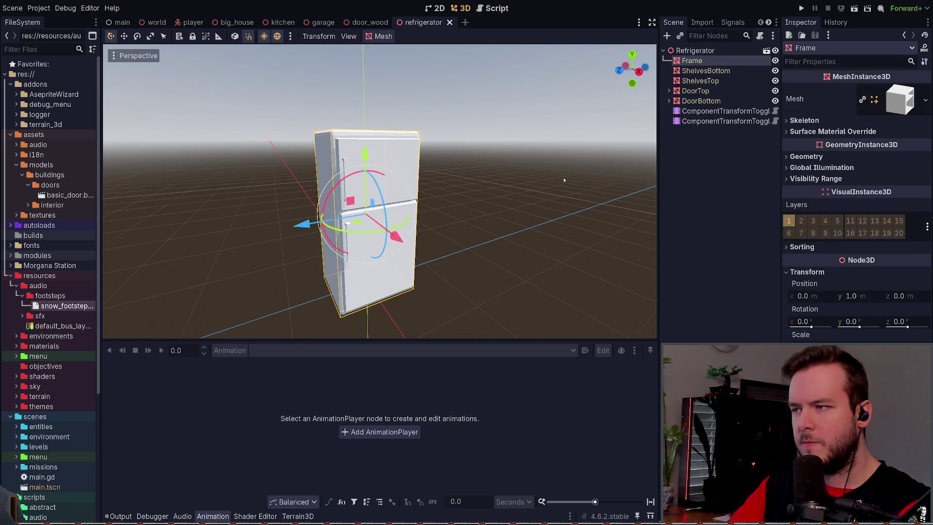
{"action": "scroll", "coordinate": [508, 172], "scroll_direction": "up", "scroll_amount": 2}
{"action": "left_click", "coordinate": [718, 179]}
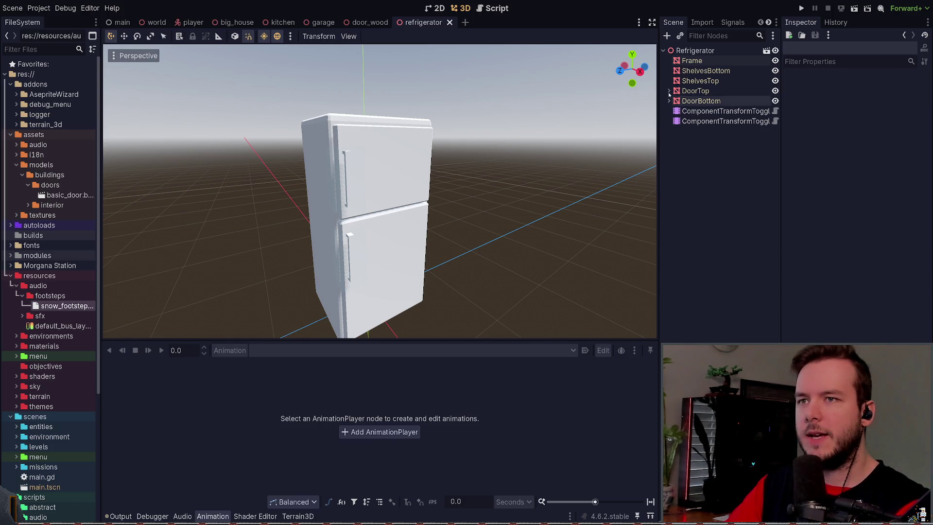
{"action": "left_click", "coordinate": [692, 60]}
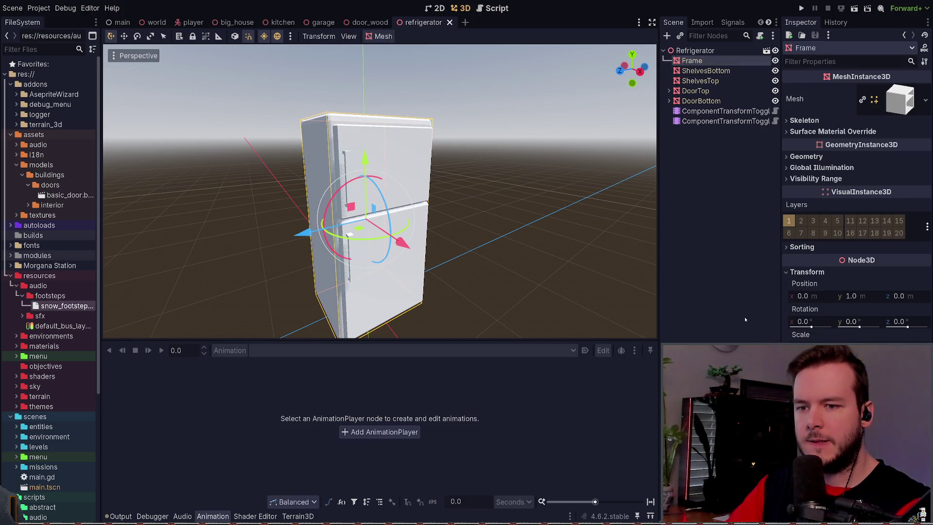
Step: Inspect Frame's Geometry and its empty Surface Material Override, then collapse the resource folders
{"action": "left_click", "coordinate": [863, 157]}
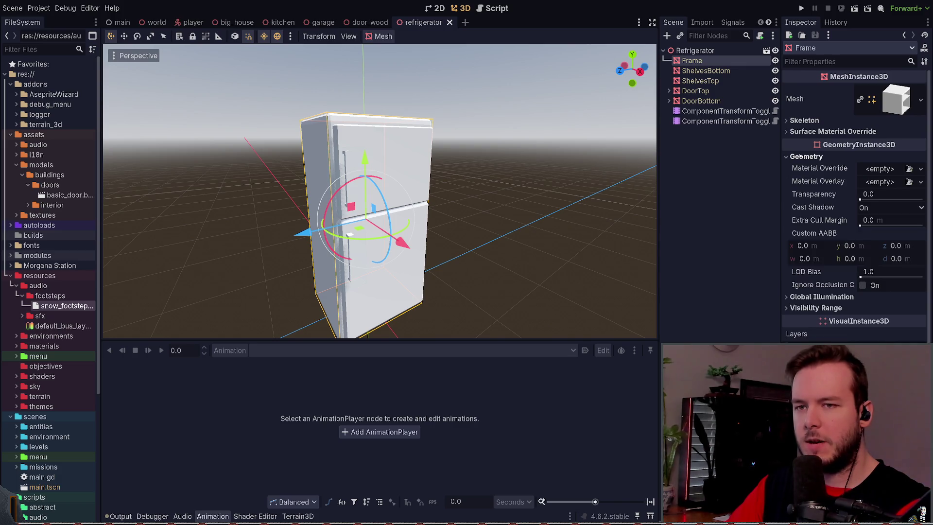
{"action": "left_click", "coordinate": [824, 132]}
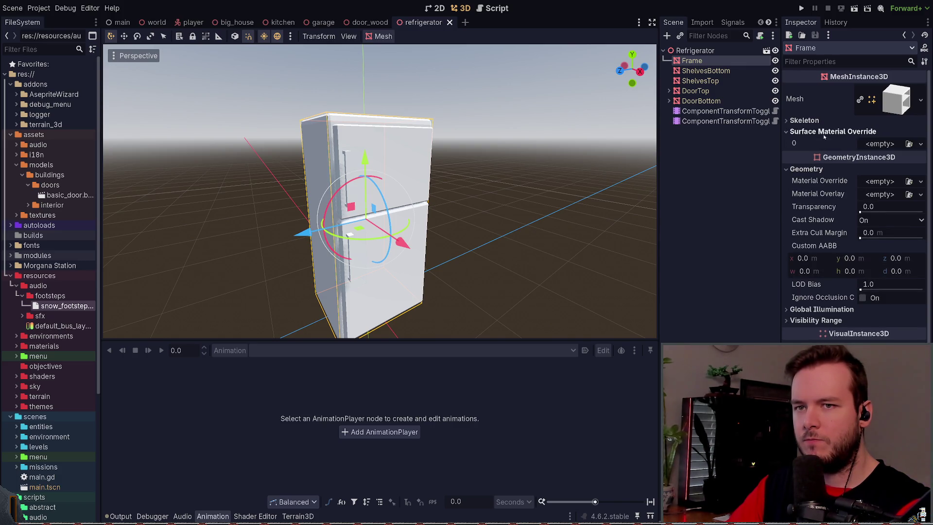
{"action": "left_click", "coordinate": [824, 133]}
{"action": "left_click", "coordinate": [808, 155]}
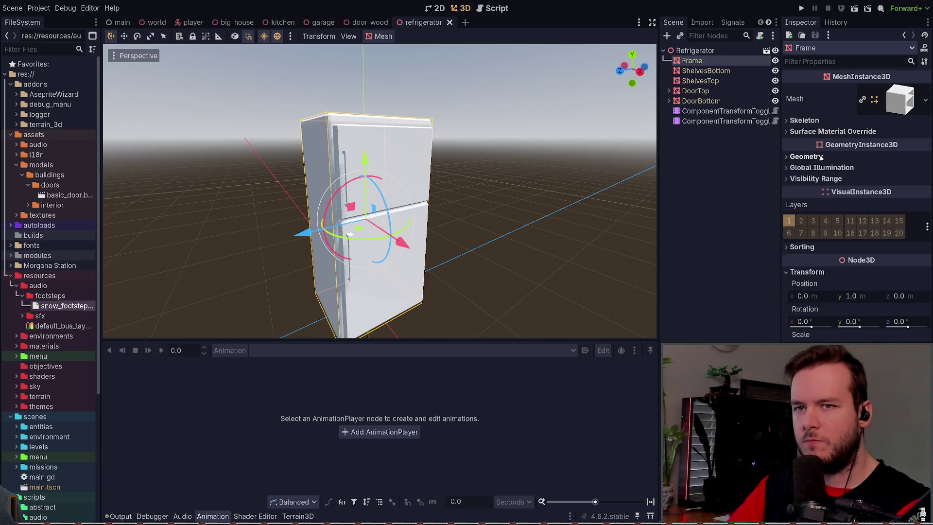
{"action": "left_click", "coordinate": [830, 131]}
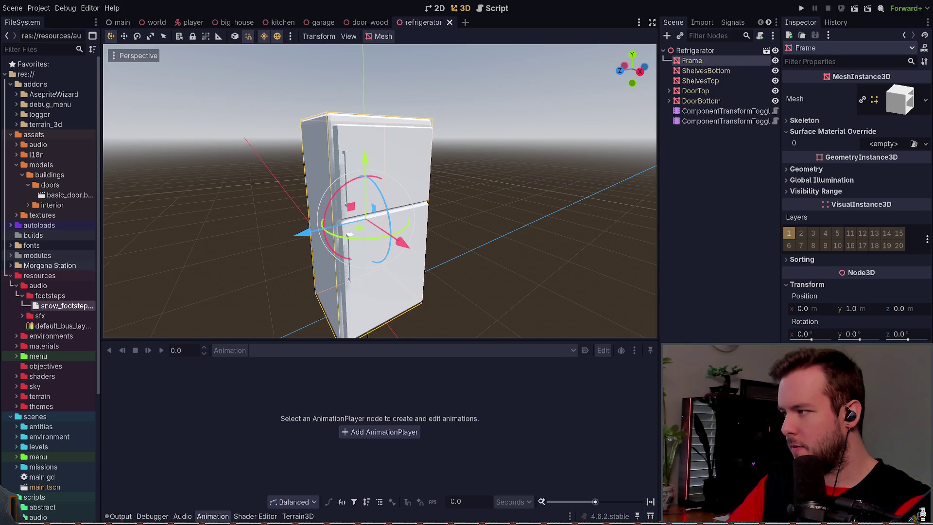
{"action": "left_click", "coordinate": [39, 275]}
{"action": "left_click", "coordinate": [24, 295]}
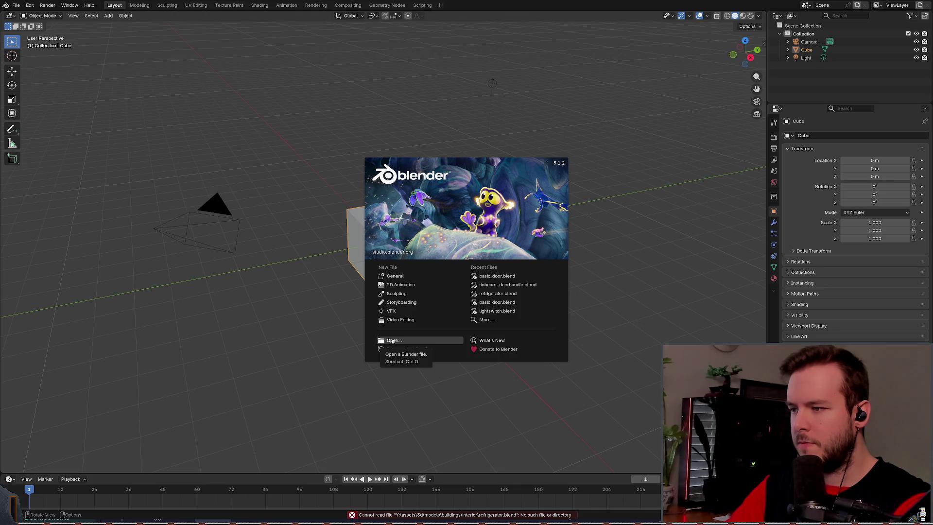
Step: Open refrigerator.blend, unhide the Frame collection, and save the file
{"action": "left_click", "coordinate": [363, 296]}
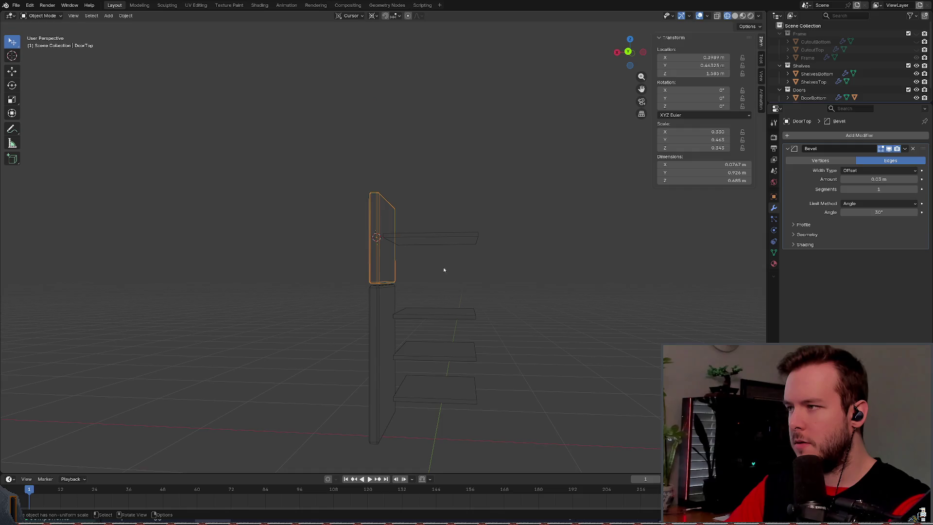
{"action": "mouse_move", "coordinate": [559, 278]}
{"action": "middle_mouse_down"}
{"action": "mouse_move", "coordinate": [462, 257]}
{"action": "mouse_move", "coordinate": [497, 243]}
{"action": "mouse_move", "coordinate": [345, 235]}
{"action": "mouse_move", "coordinate": [491, 243]}
{"action": "mouse_move", "coordinate": [445, 235]}
{"action": "middle_mouse_up"}
{"action": "left_click", "coordinate": [917, 34]}
{"action": "key", "text": "ctrl+s"}
{"action": "middle_click_drag", "start_coordinate": [385, 211], "coordinate": [272, 156]}
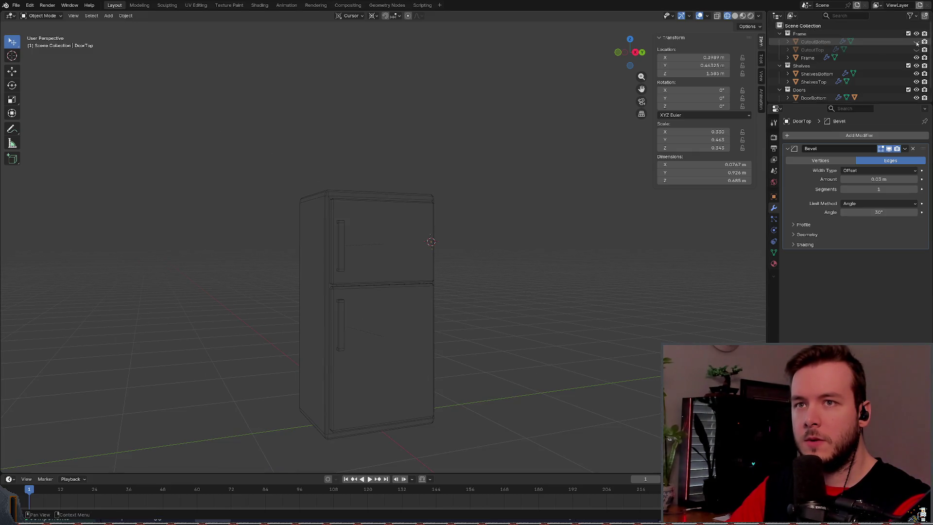
Step: Expand the Frame collection in the Outliner and select the Frame object
{"action": "left_click", "coordinate": [776, 35]}
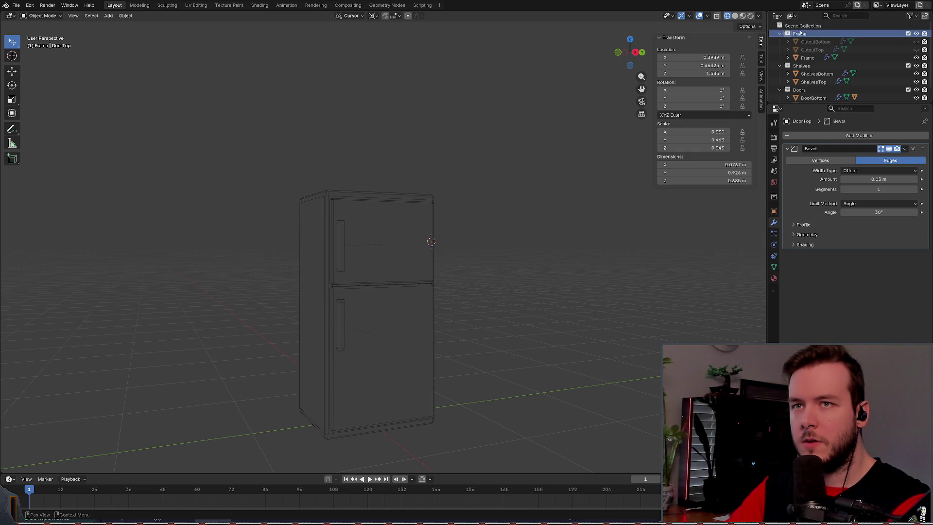
{"action": "left_click", "coordinate": [780, 33]}
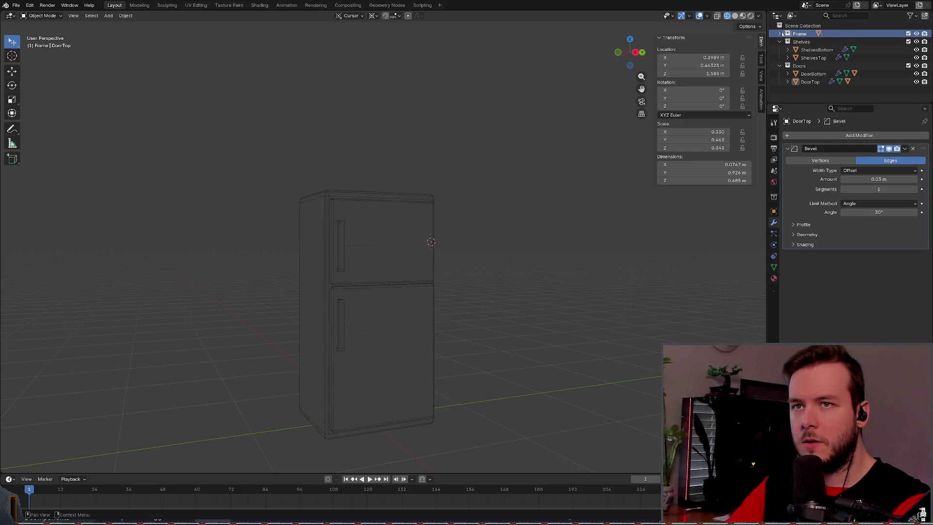
{"action": "left_click", "coordinate": [779, 34]}
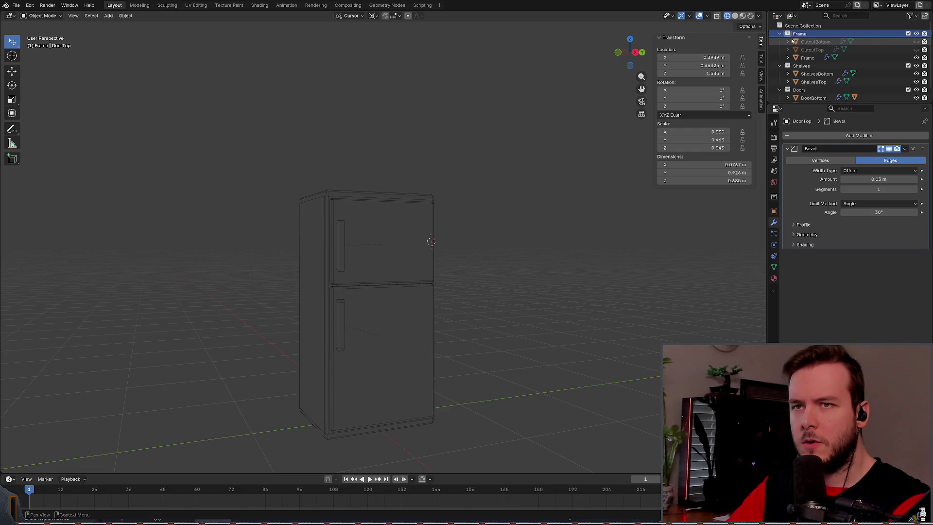
{"action": "left_click", "coordinate": [815, 43]}
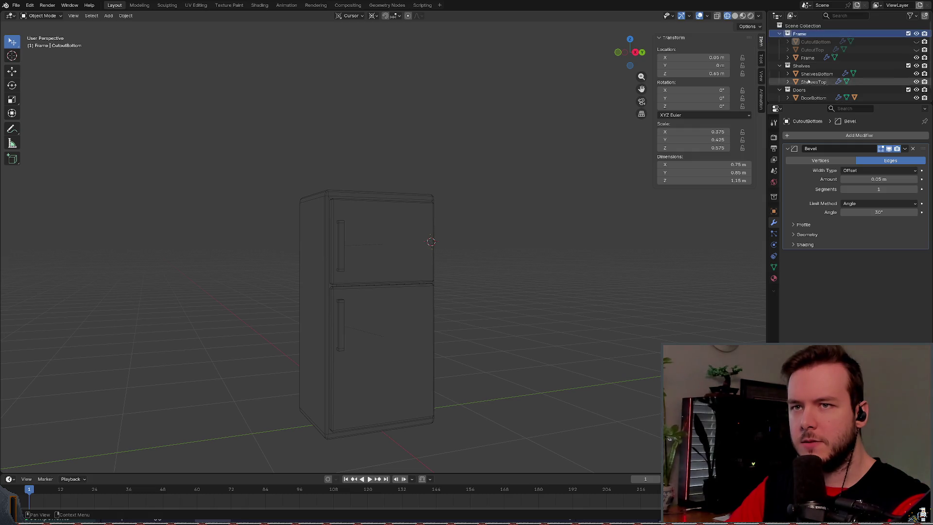
{"action": "left_click", "coordinate": [792, 16]}
{"action": "left_click", "coordinate": [778, 16]}
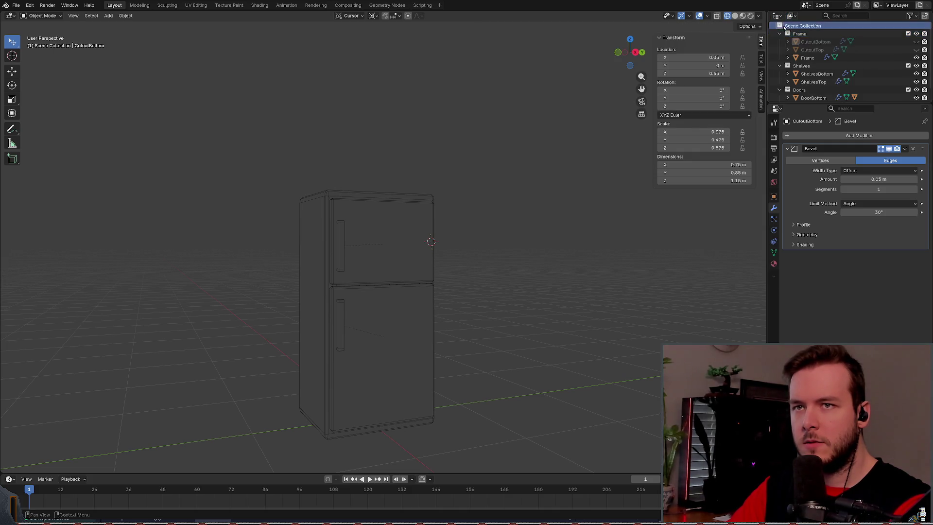
{"action": "left_click", "coordinate": [791, 34]}
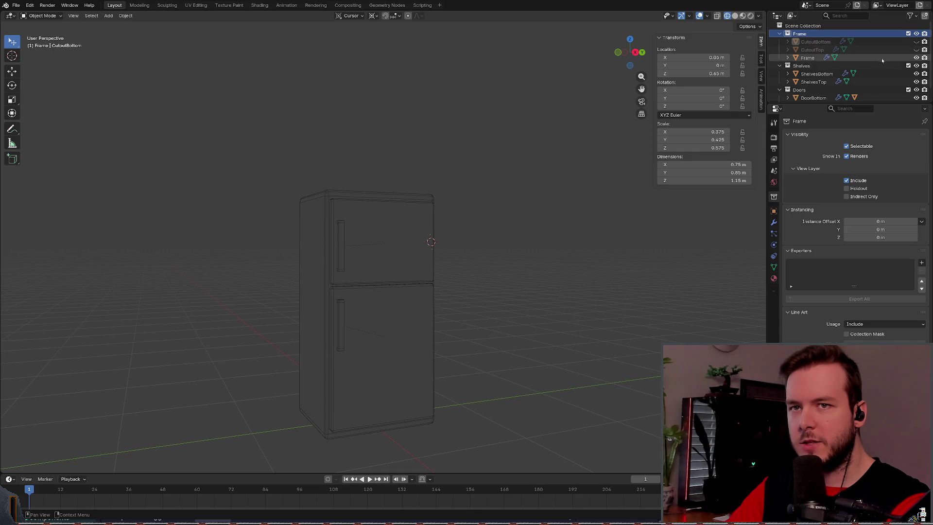
{"action": "left_click", "coordinate": [787, 58]}
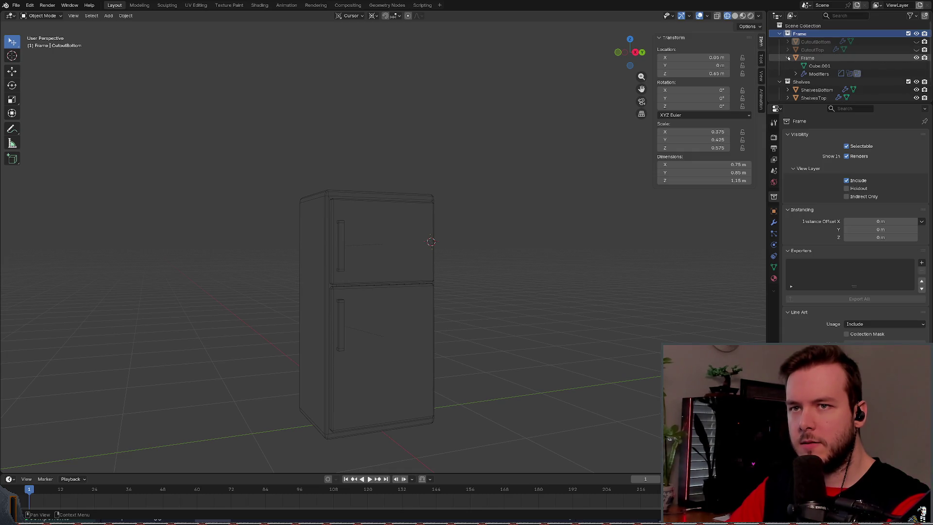
{"action": "left_click", "coordinate": [787, 58]}
{"action": "left_click", "coordinate": [797, 58]}
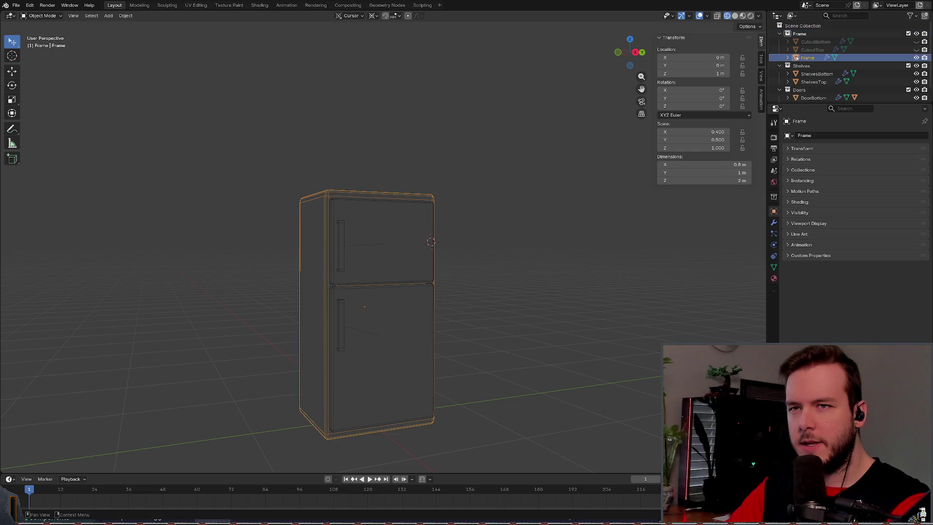
Step: Show Frame's modifier stack: a 0.05 m Bevel and two Boolean difference cutouts
{"action": "mouse_move", "coordinate": [505, 149]}
{"action": "middle_mouse_down"}
{"action": "mouse_move", "coordinate": [514, 146]}
{"action": "mouse_move", "coordinate": [475, 189]}
{"action": "mouse_move", "coordinate": [430, 157]}
{"action": "middle_mouse_up"}
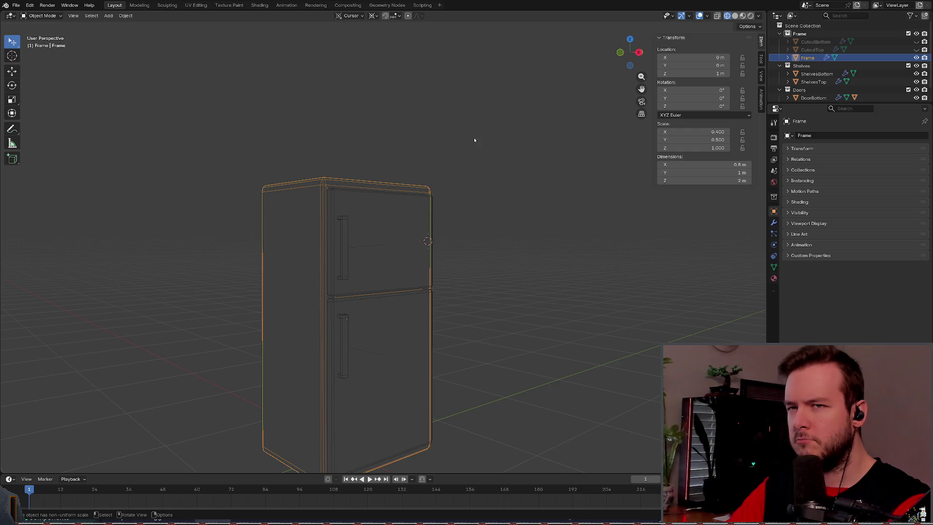
{"action": "mouse_move", "coordinate": [477, 210]}
{"action": "middle_mouse_down"}
{"action": "mouse_move", "coordinate": [485, 208]}
{"action": "mouse_move", "coordinate": [476, 197]}
{"action": "middle_mouse_up"}
{"action": "right_click", "coordinate": [483, 210]}
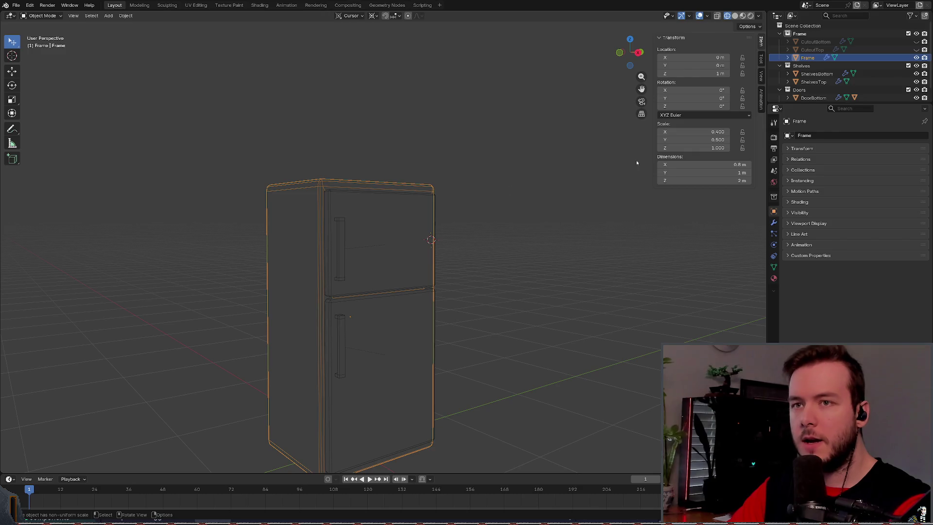
{"action": "left_click", "coordinate": [799, 33]}
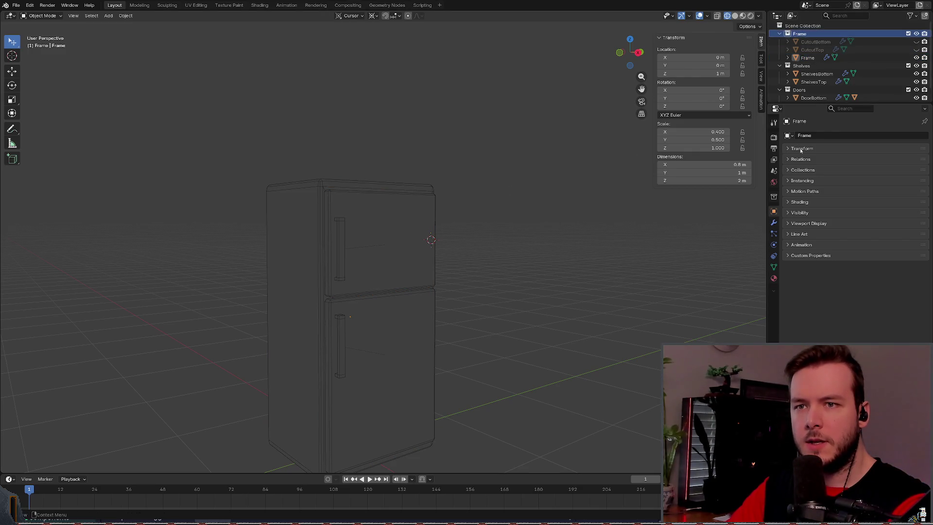
{"action": "left_click", "coordinate": [773, 222]}
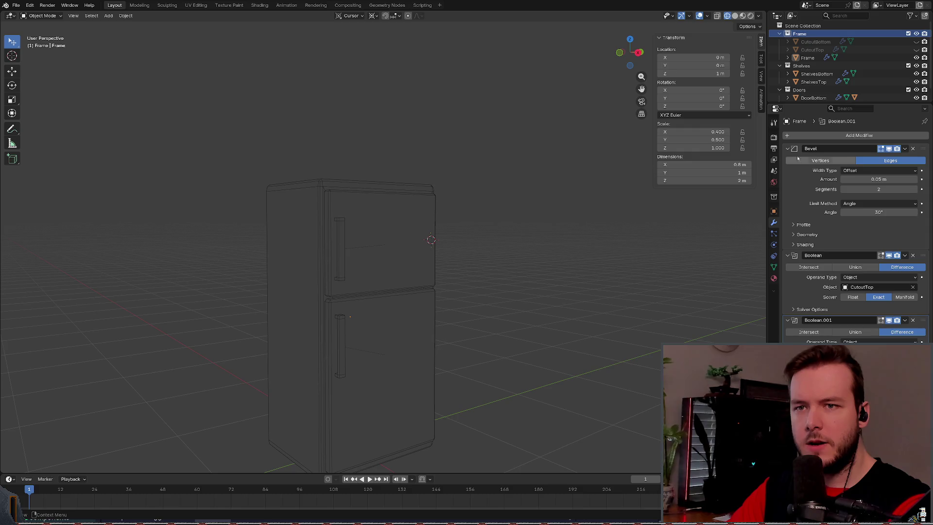
Step: Give Frame a new material named Material with a default white Principled BSDF
{"action": "left_click", "coordinate": [822, 135]}
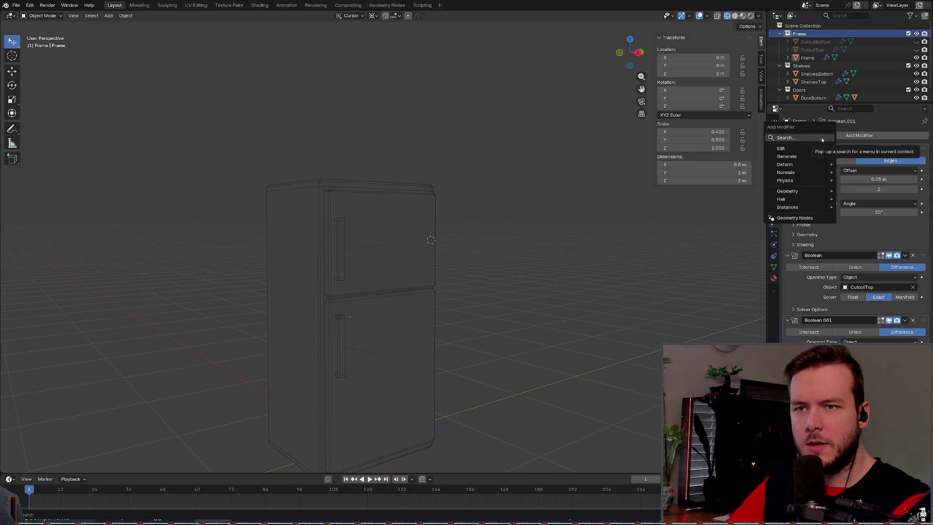
{"action": "left_click", "coordinate": [780, 225]}
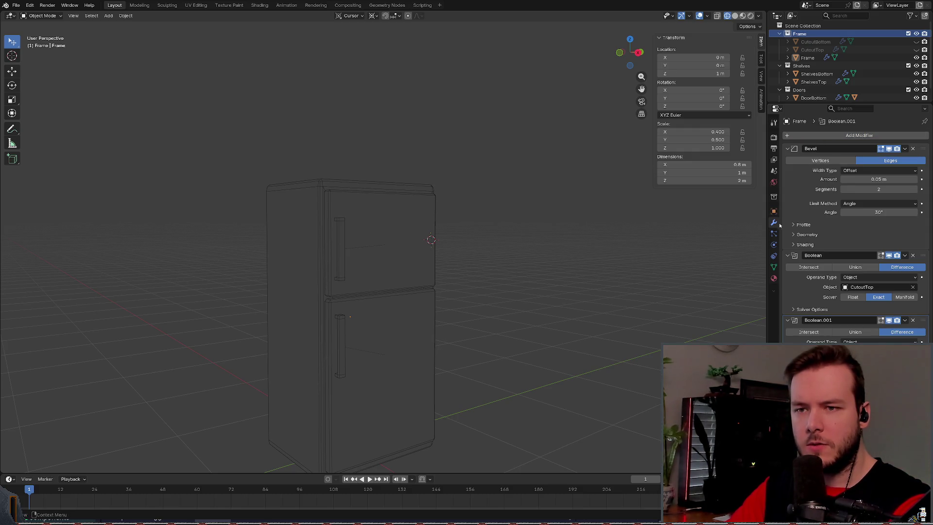
{"action": "left_click", "coordinate": [776, 278]}
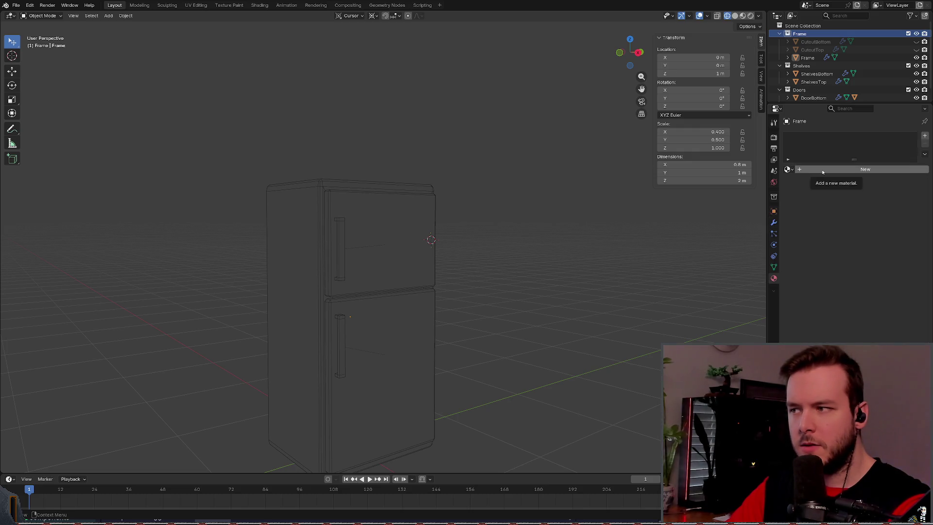
{"action": "left_click", "coordinate": [803, 26]}
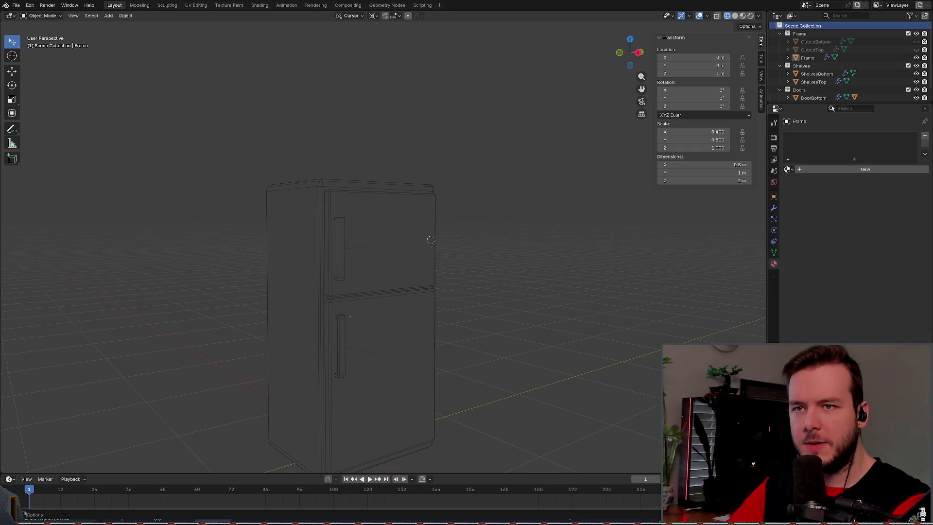
{"action": "left_click", "coordinate": [808, 57]}
{"action": "left_click", "coordinate": [830, 169]}
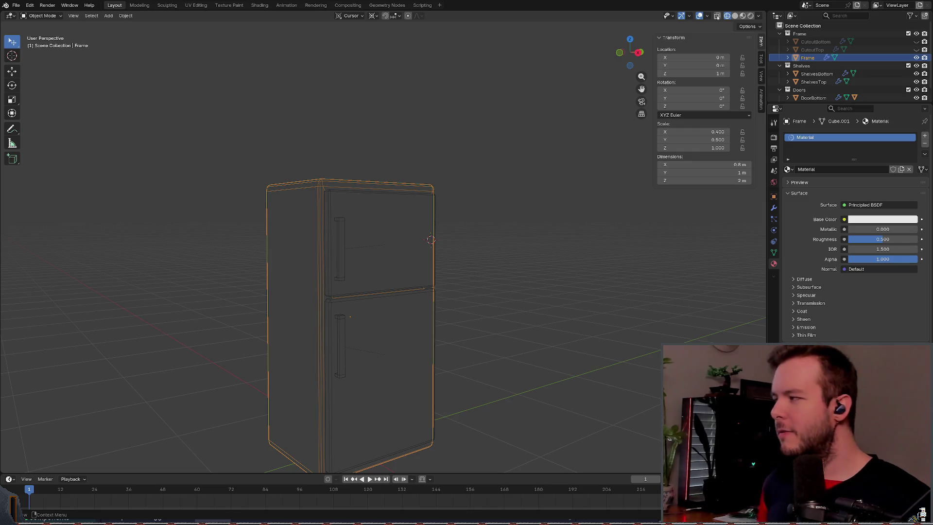
Step: Switch the fridge to Solid shading, keep Material assigned, and return to the export docs
{"action": "key", "text": "shift+z"}
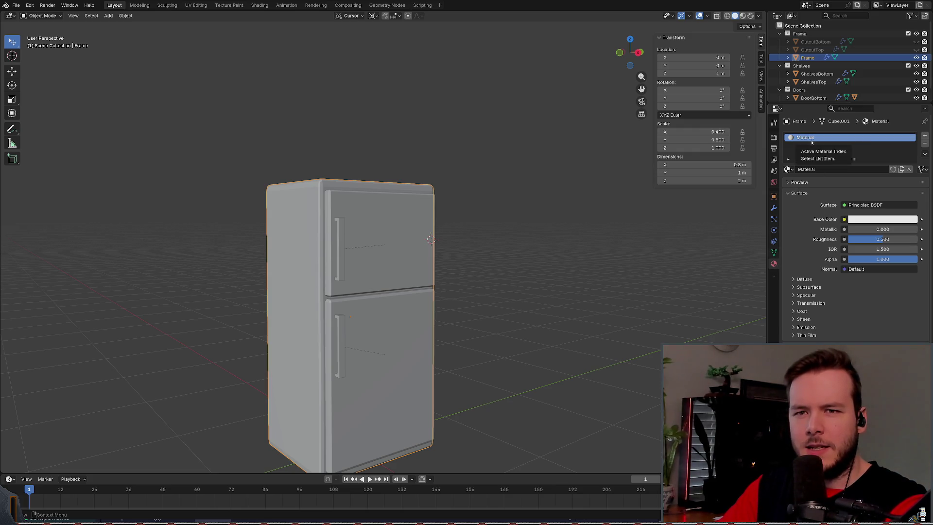
{"action": "right_click", "coordinate": [812, 145]}
{"action": "left_click", "coordinate": [927, 137]}
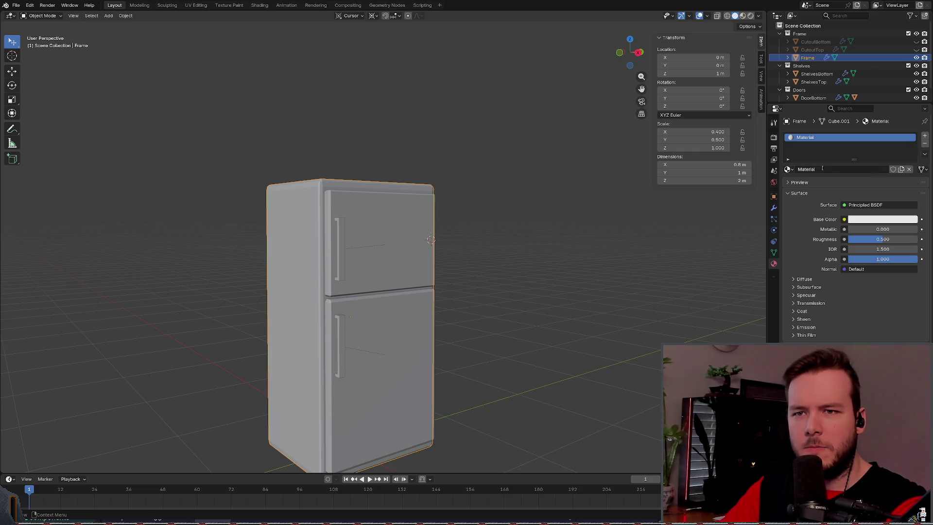
{"action": "left_click", "coordinate": [791, 169]}
{"action": "left_click", "coordinate": [803, 182]}
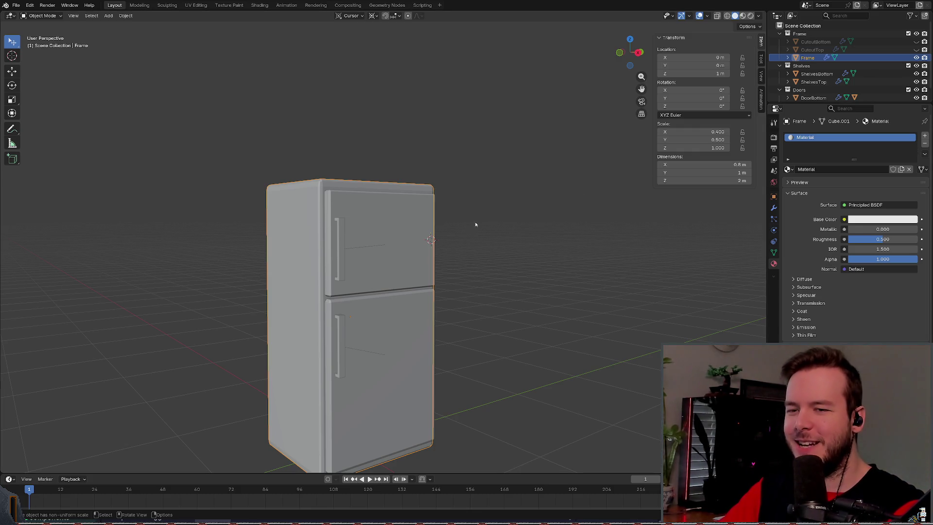
{"action": "scroll", "coordinate": [855, 219], "scroll_direction": "down", "scroll_amount": 1}
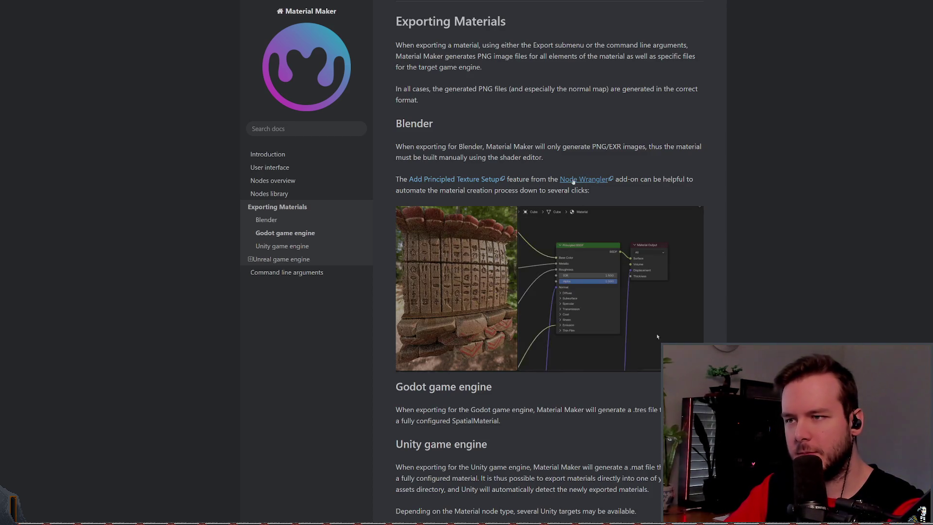
Step: Follow the Node Wrangler link to the Blender 5.1 Manual's add-on page
{"action": "left_click", "coordinate": [573, 180]}
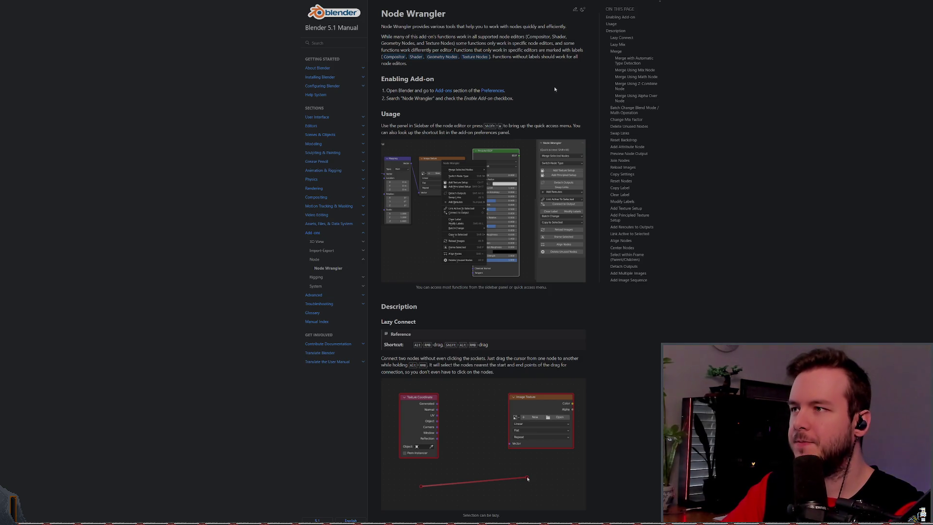
{"action": "scroll", "coordinate": [502, 90], "scroll_direction": "up", "scroll_amount": 3, "text": "ctrl"}
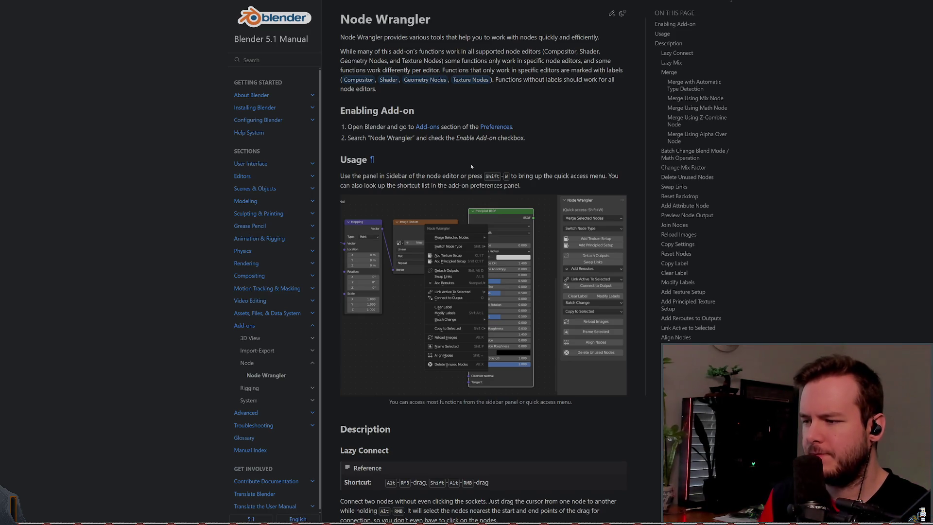
{"action": "scroll", "coordinate": [407, 148], "scroll_direction": "down", "scroll_amount": 3}
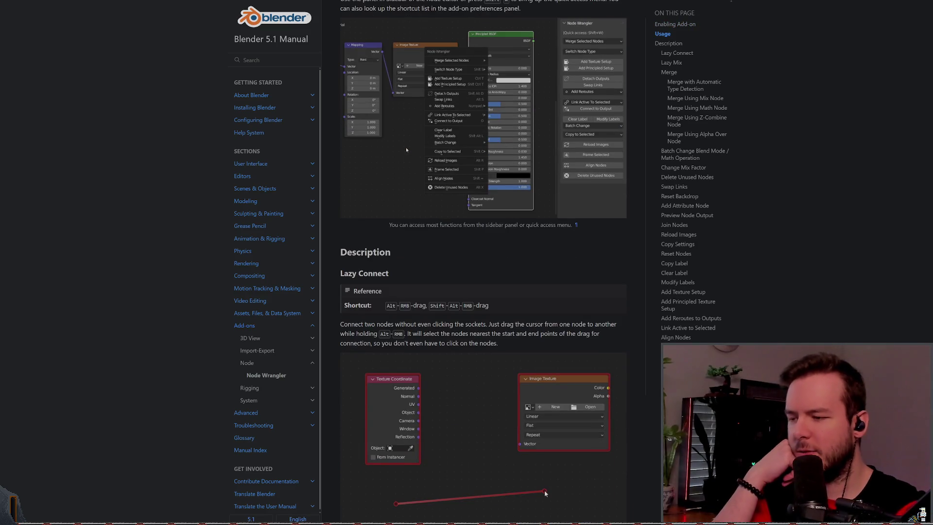
{"action": "scroll", "coordinate": [489, 213], "scroll_direction": "down", "scroll_amount": 3}
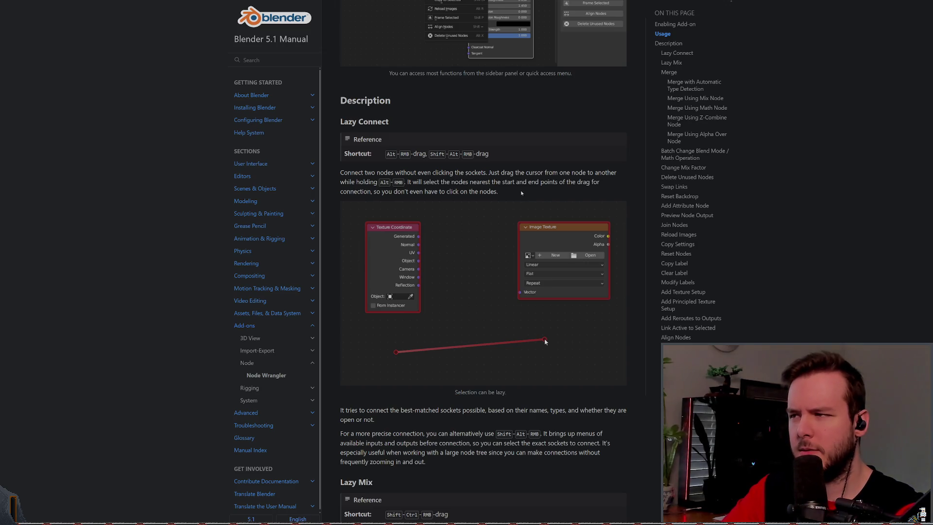
{"action": "scroll", "coordinate": [519, 192], "scroll_direction": "down", "scroll_amount": 3}
{"action": "scroll", "coordinate": [520, 190], "scroll_direction": "down", "scroll_amount": 10}
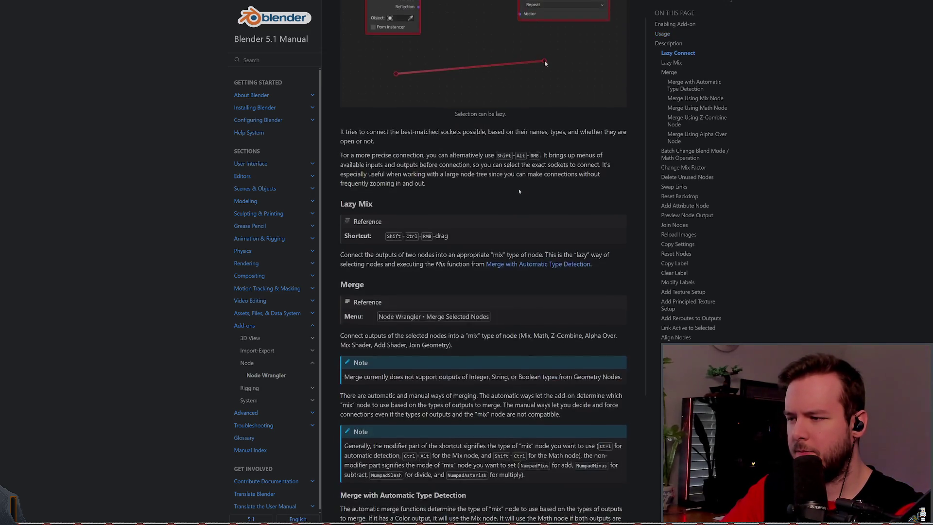
{"action": "scroll", "coordinate": [518, 189], "scroll_direction": "down", "scroll_amount": 19}
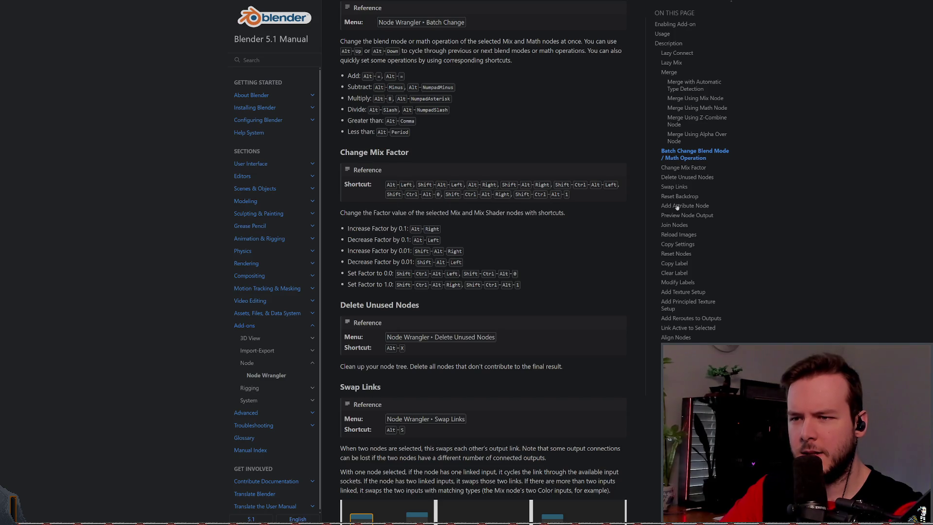
{"action": "scroll", "coordinate": [655, 389], "scroll_direction": "down", "scroll_amount": 2}
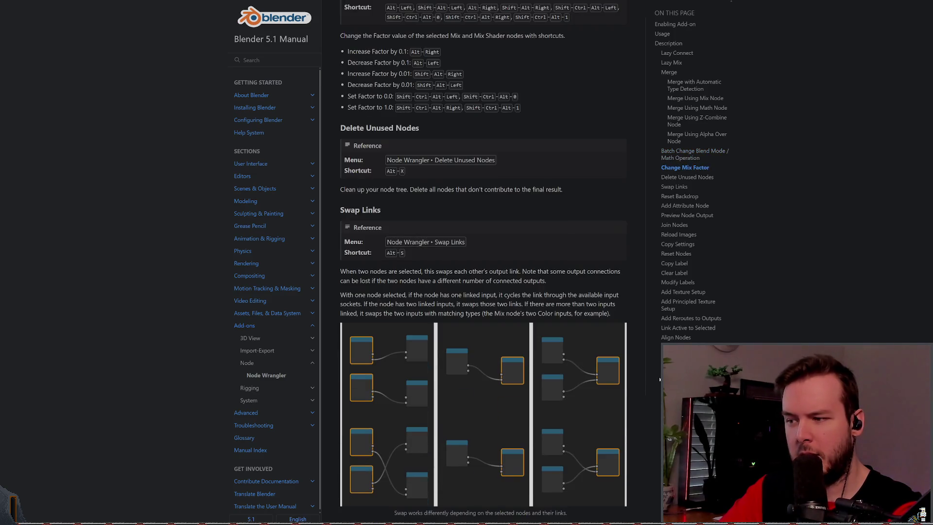
{"action": "scroll", "coordinate": [655, 389], "scroll_direction": "up", "scroll_amount": 20}
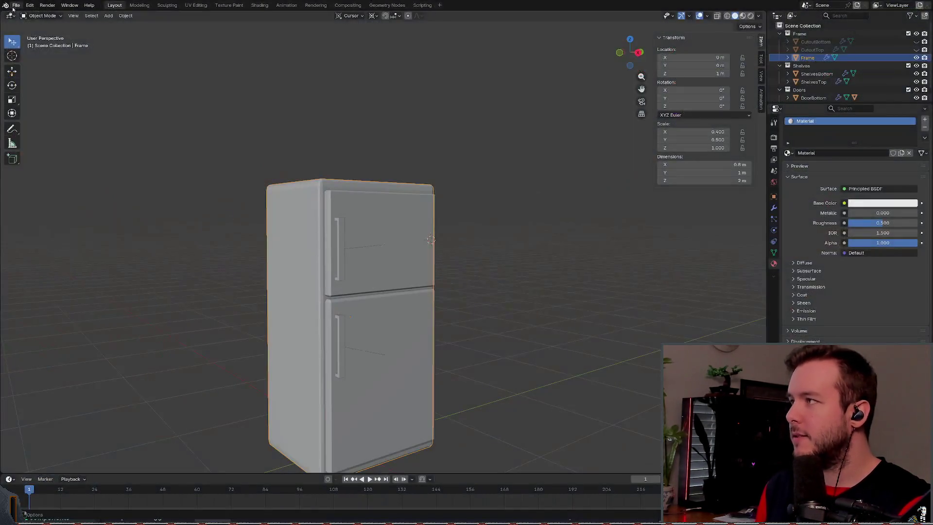
Step: Back in Blender, open the File menu for the saving options
{"action": "left_click", "coordinate": [16, 4]}
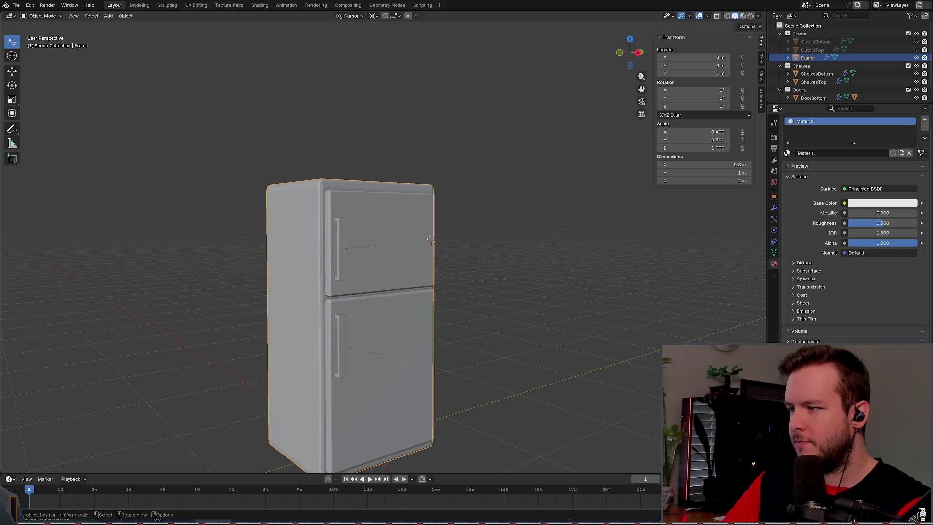
Step: Save a copy as refrigerator_backup.blend, then re-save refrigerator.blend
{"action": "key", "text": "Return"}
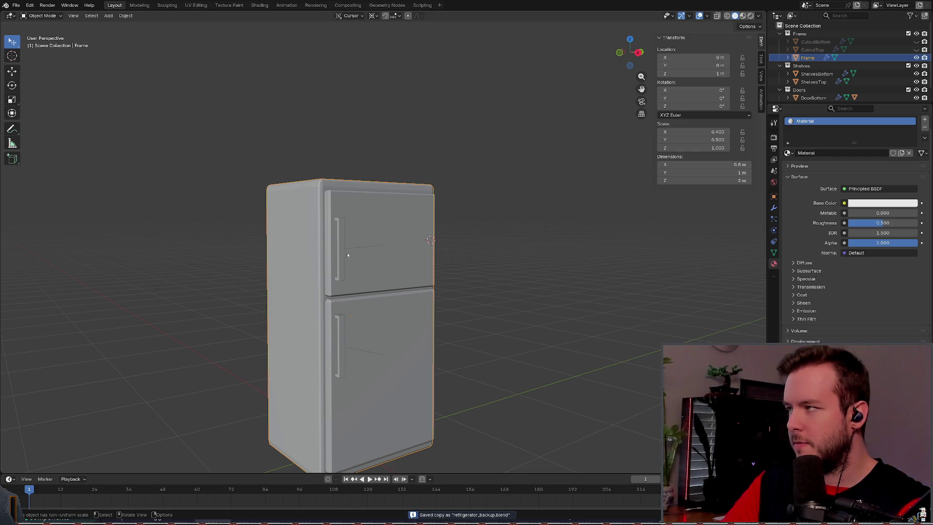
{"action": "key", "text": "ctrl+s"}
{"action": "mouse_move", "coordinate": [429, 255]}
{"action": "middle_mouse_down"}
{"action": "mouse_move", "coordinate": [426, 245]}
{"action": "mouse_move", "coordinate": [427, 260]}
{"action": "mouse_move", "coordinate": [439, 258]}
{"action": "middle_mouse_up"}
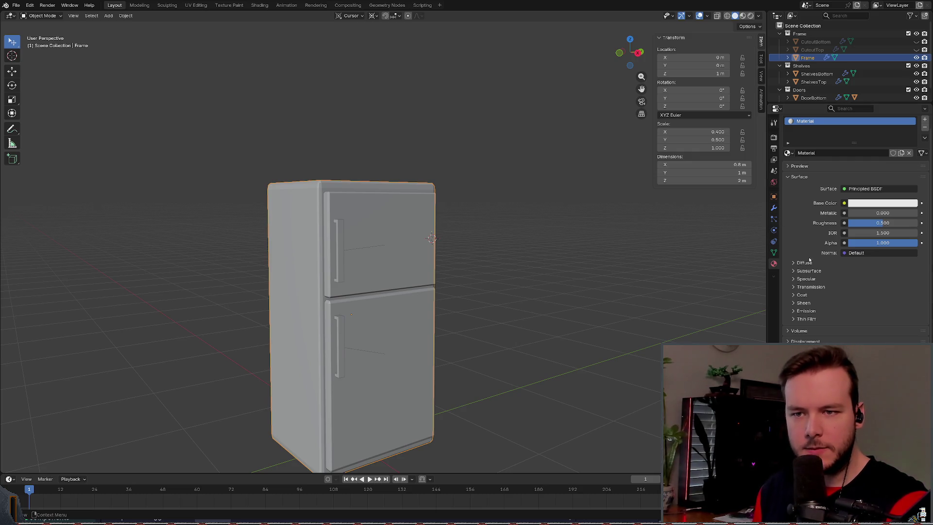
{"action": "left_click", "coordinate": [808, 262]}
{"action": "left_click", "coordinate": [808, 264]}
{"action": "left_click", "coordinate": [805, 270]}
{"action": "left_click", "coordinate": [805, 272]}
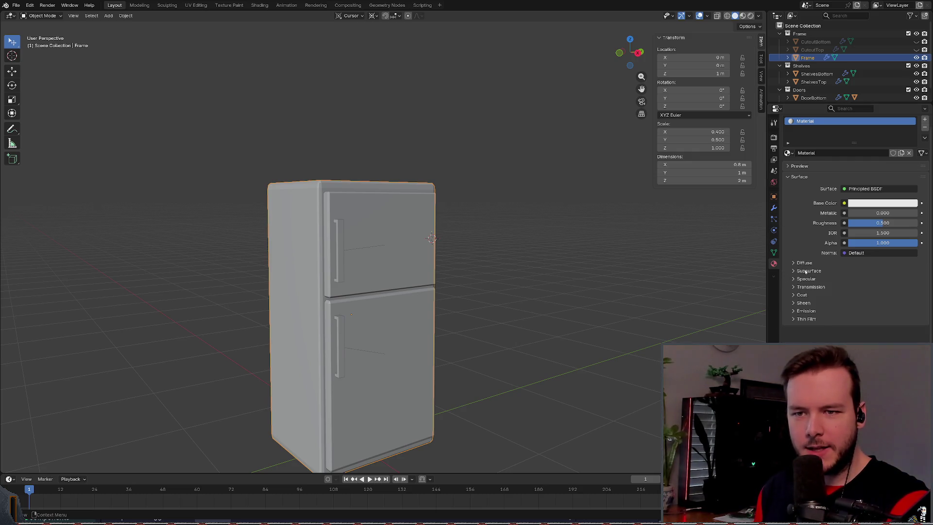
{"action": "left_click", "coordinate": [802, 279]}
{"action": "left_click", "coordinate": [803, 280]}
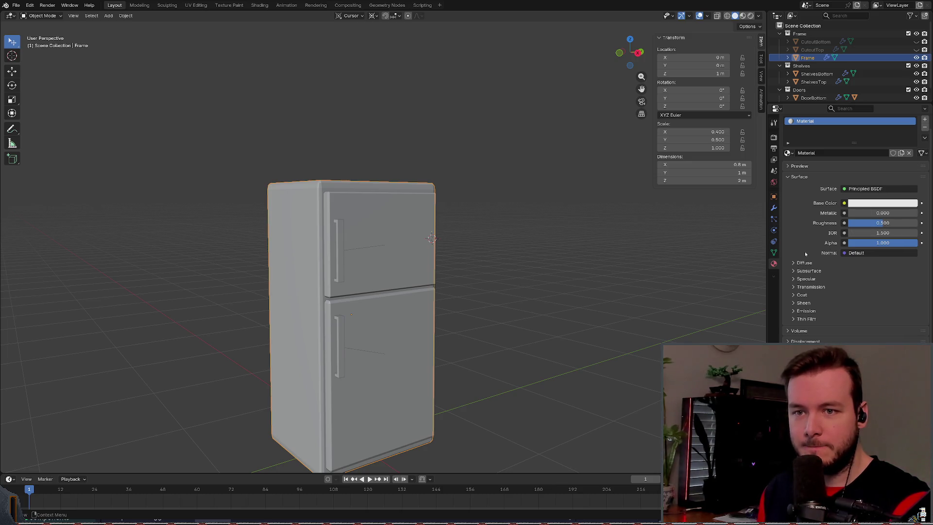
{"action": "left_click", "coordinate": [805, 311]}
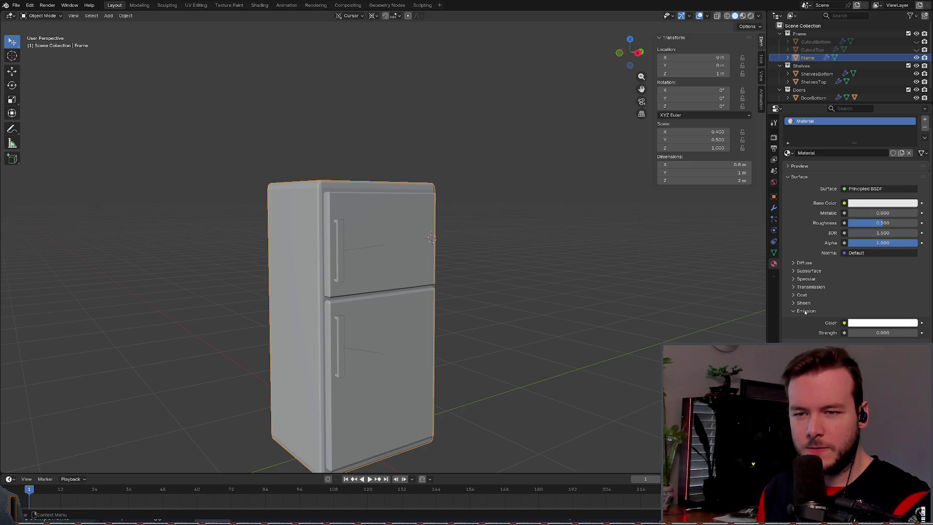
{"action": "left_click", "coordinate": [806, 311]}
{"action": "left_click", "coordinate": [803, 303]}
{"action": "left_click", "coordinate": [804, 303]}
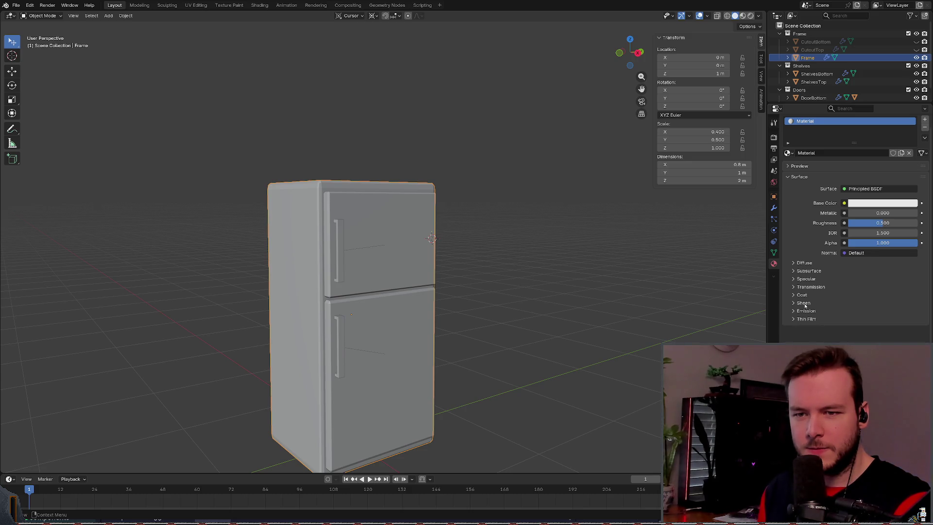
{"action": "left_click", "coordinate": [803, 296]}
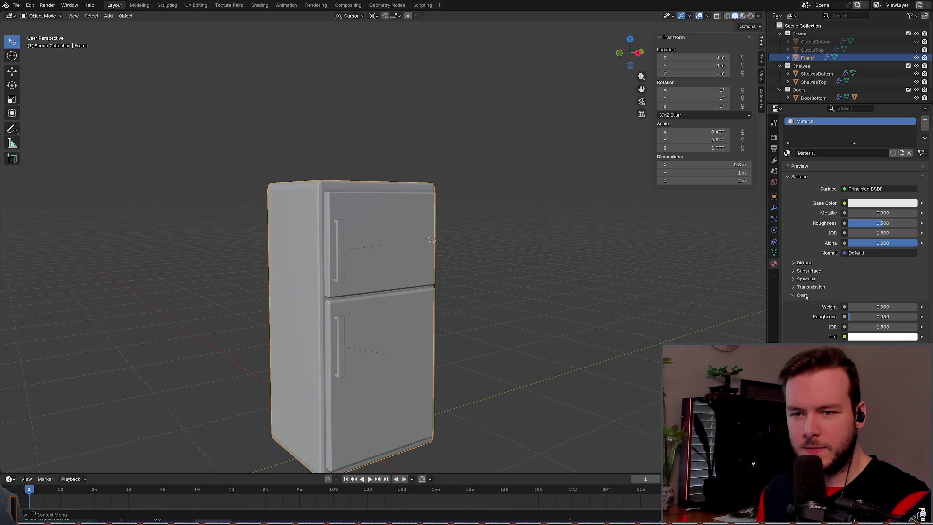
{"action": "left_click", "coordinate": [803, 295]}
{"action": "left_click", "coordinate": [808, 287]}
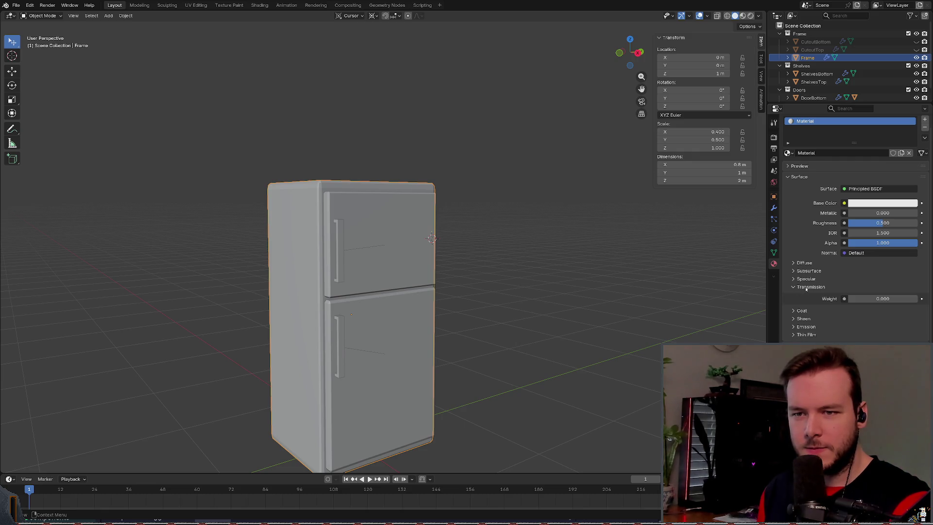
{"action": "left_click", "coordinate": [808, 287]}
{"action": "left_click", "coordinate": [806, 279]}
{"action": "left_click", "coordinate": [806, 279]}
{"action": "left_click", "coordinate": [807, 271]}
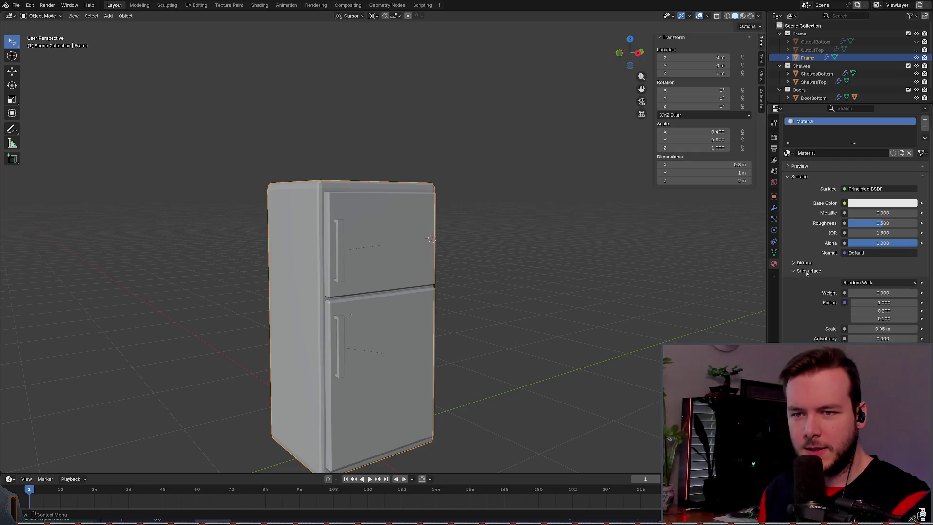
{"action": "left_click", "coordinate": [806, 271]}
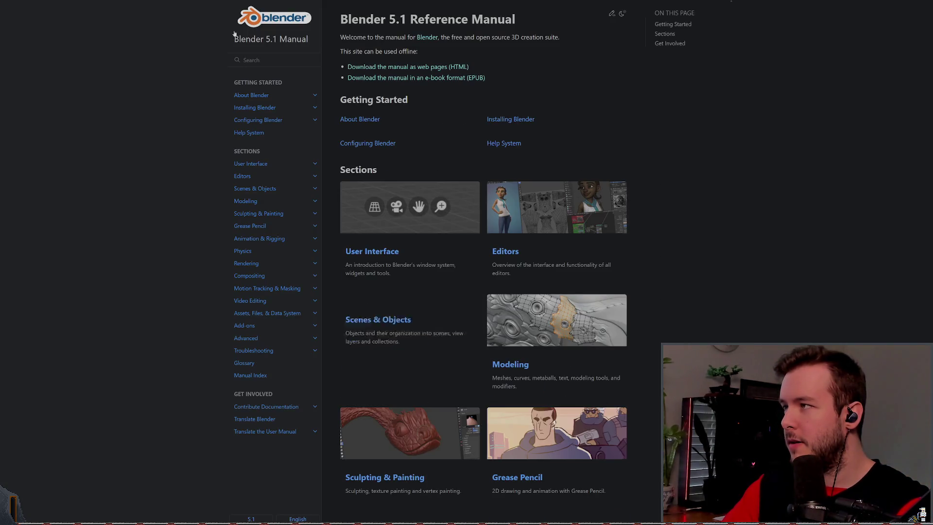
Step: Search the manual for 'import material' and open the EEVEE Materials result page
{"action": "type", "text": "imp"}
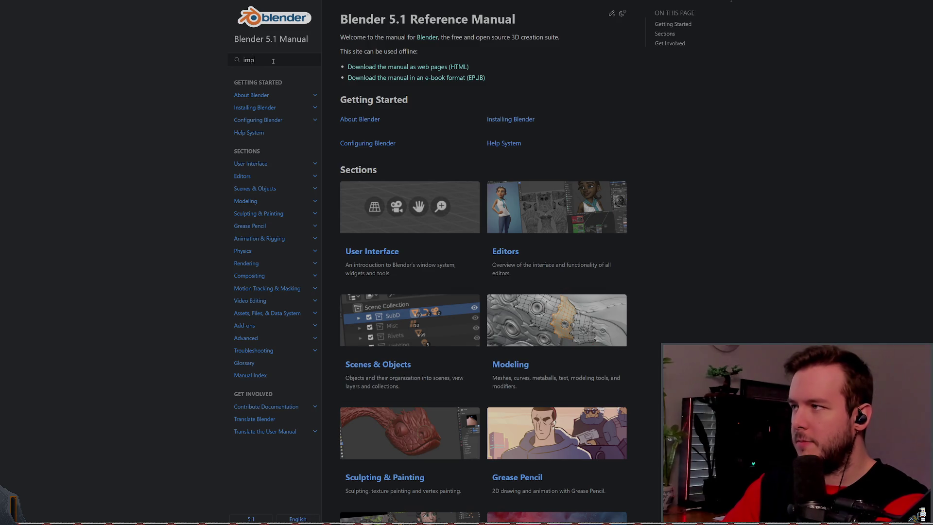
{"action": "type", "text": "ort material"}
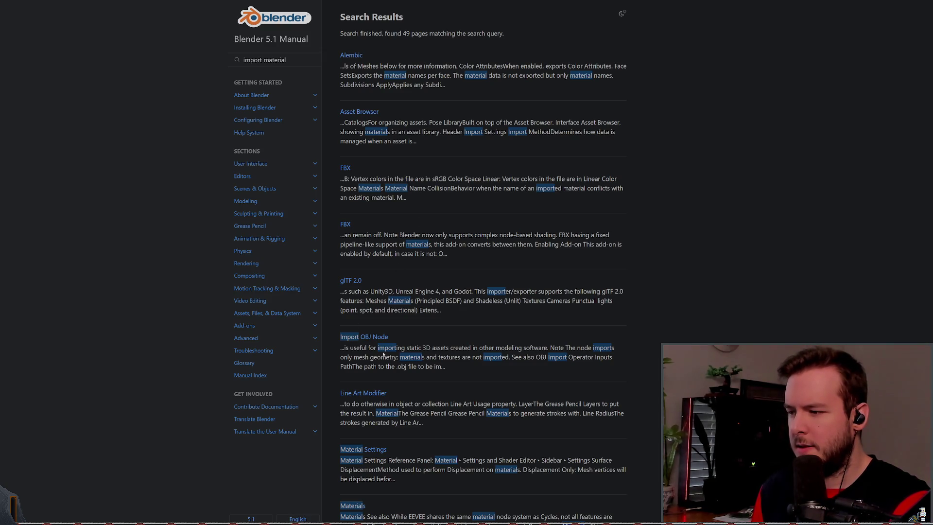
{"action": "scroll", "coordinate": [403, 347], "scroll_direction": "down", "scroll_amount": 1}
{"action": "scroll", "coordinate": [432, 337], "scroll_direction": "up", "scroll_amount": 1}
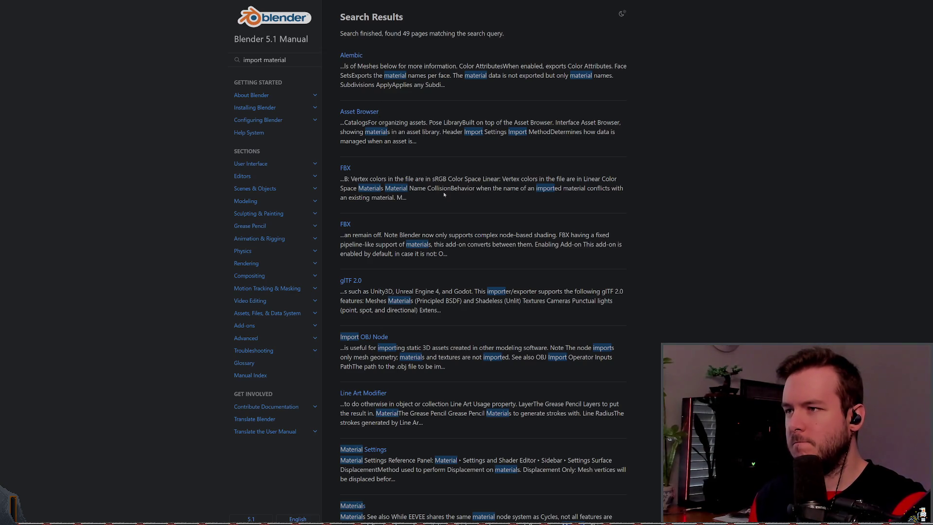
{"action": "scroll", "coordinate": [447, 203], "scroll_direction": "down", "scroll_amount": 3}
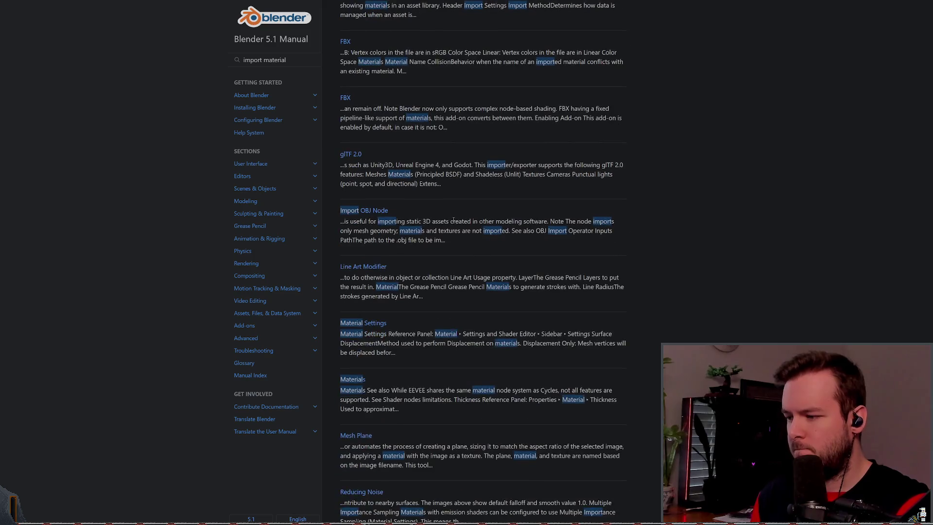
{"action": "left_click", "coordinate": [353, 379]}
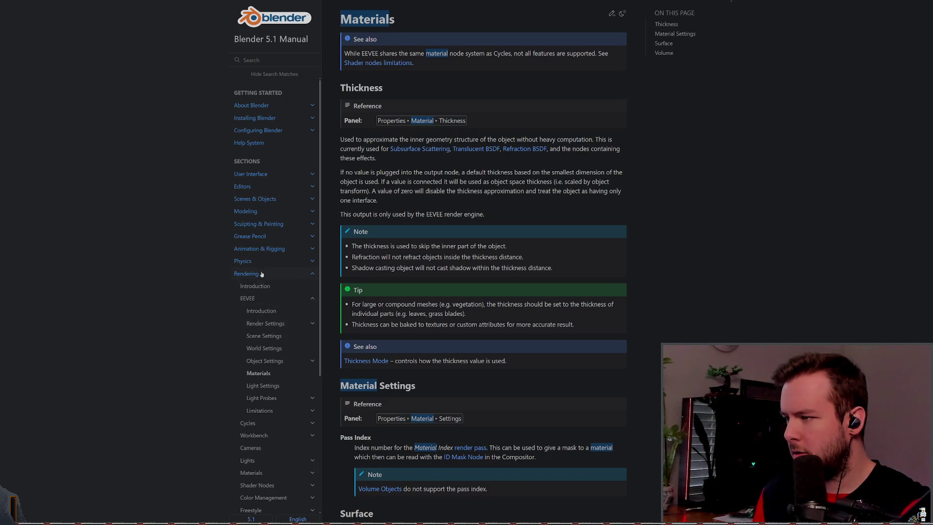
{"action": "scroll", "coordinate": [268, 301], "scroll_direction": "down", "scroll_amount": 3}
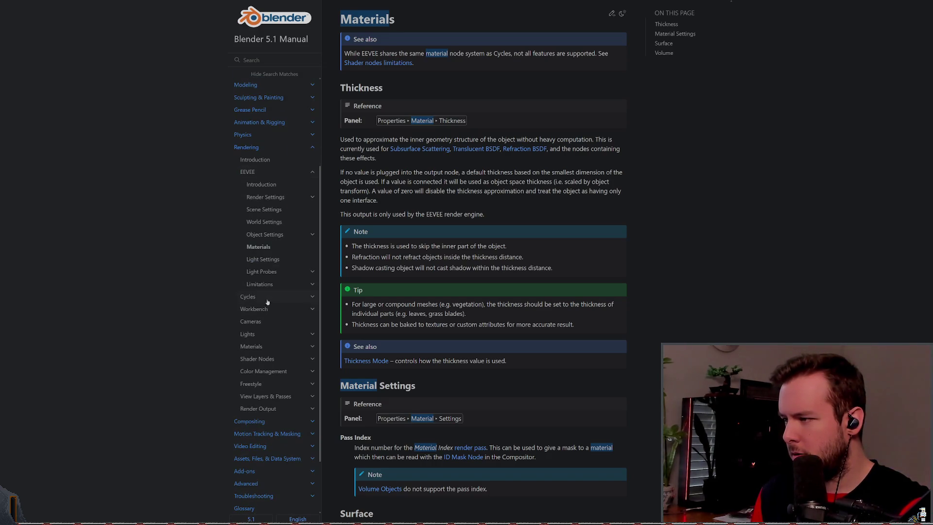
Step: Go to Rendering > Materials and read the Introduction's Setting up Materials and Physically Based Shading sections
{"action": "left_click", "coordinate": [270, 345]}
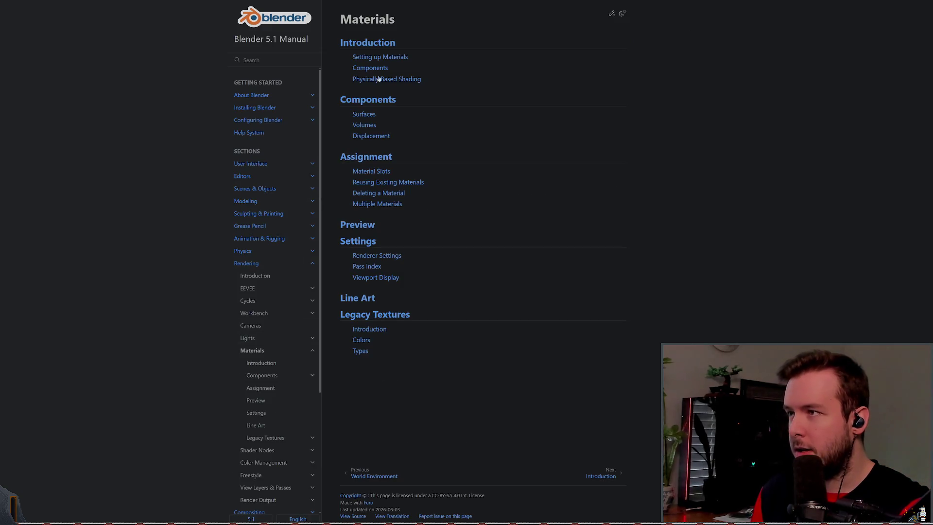
{"action": "left_click", "coordinate": [380, 57]}
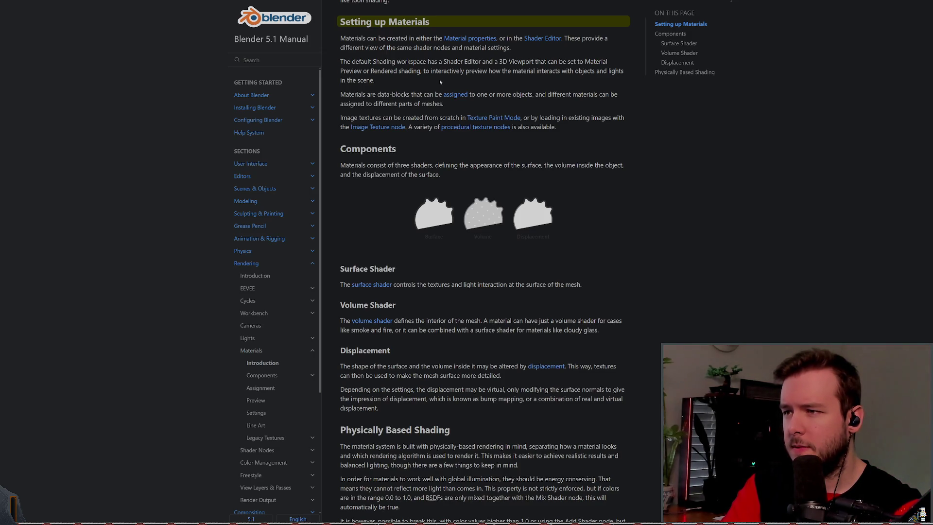
{"action": "scroll", "coordinate": [440, 81], "scroll_direction": "down", "scroll_amount": 3}
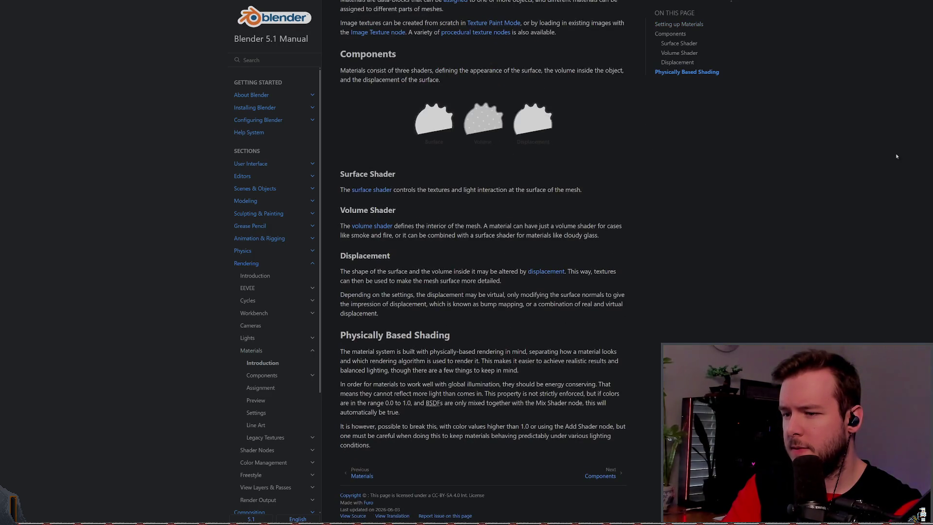
{"action": "scroll", "coordinate": [714, 304], "scroll_direction": "up", "scroll_amount": 3}
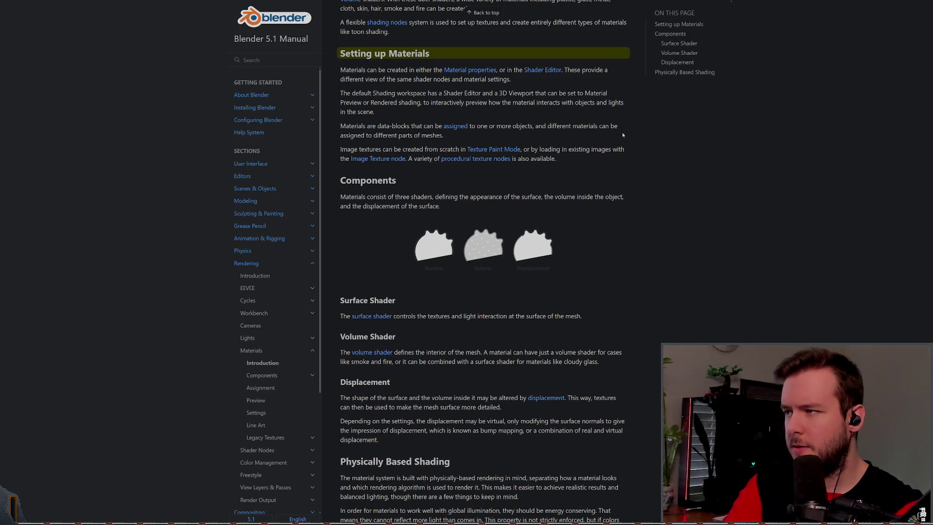
{"action": "scroll", "coordinate": [604, 168], "scroll_direction": "up", "scroll_amount": 2}
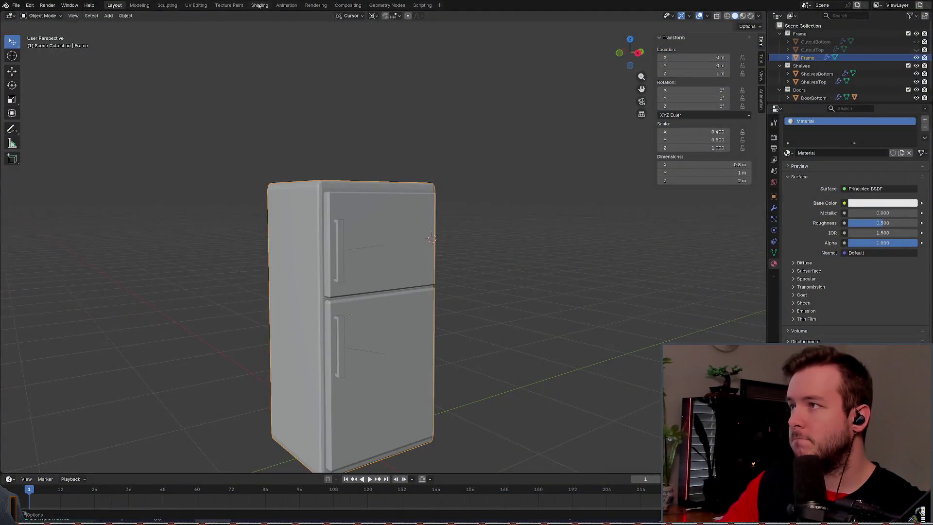
Step: Switch to the Shading workspace, enlarge the node editor and zoom the viewport onto the fridge
{"action": "left_click", "coordinate": [260, 5]}
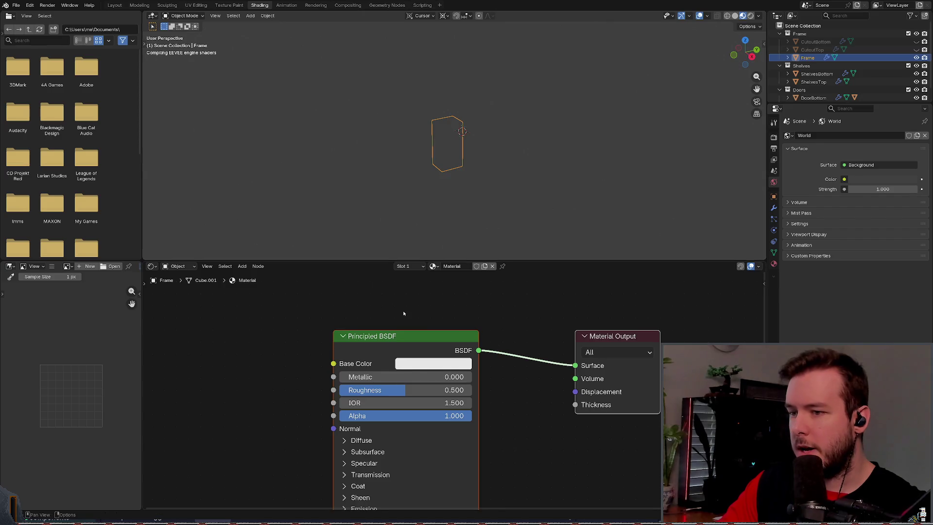
{"action": "scroll", "coordinate": [388, 315], "scroll_direction": "down", "scroll_amount": 2}
{"action": "left_click_drag", "start_coordinate": [388, 259], "coordinate": [388, 234]}
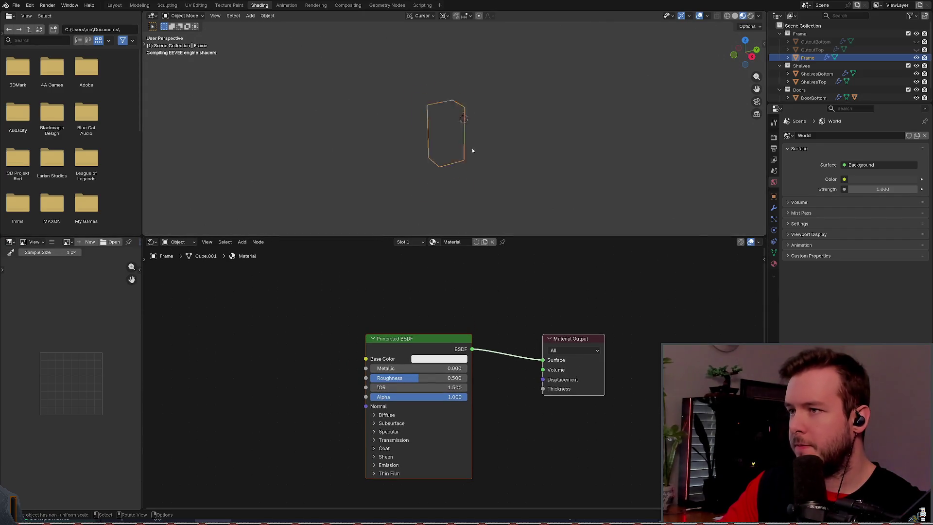
{"action": "scroll", "coordinate": [472, 147], "scroll_direction": "up", "scroll_amount": 5}
{"action": "scroll", "coordinate": [489, 151], "scroll_direction": "down", "scroll_amount": 3}
{"action": "scroll", "coordinate": [489, 151], "scroll_direction": "down", "scroll_amount": 1}
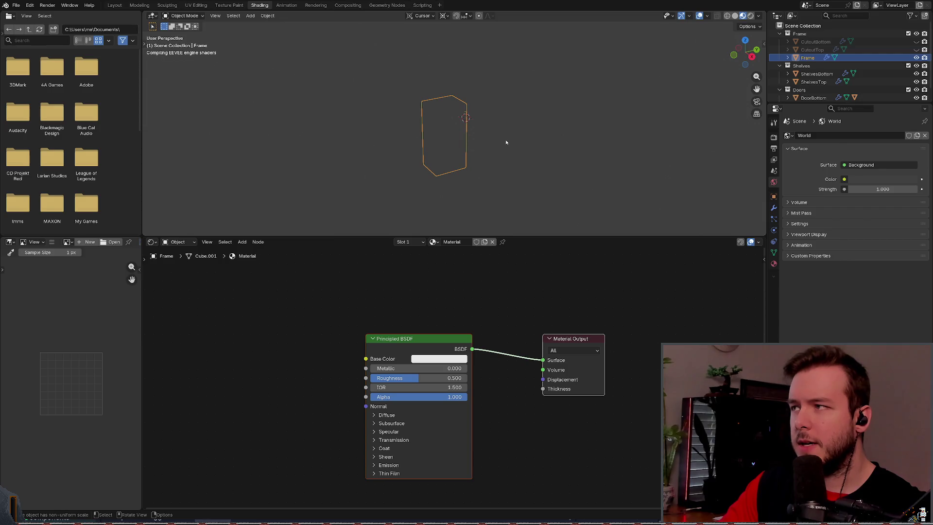
{"action": "scroll", "coordinate": [502, 147], "scroll_direction": "up", "scroll_amount": 3}
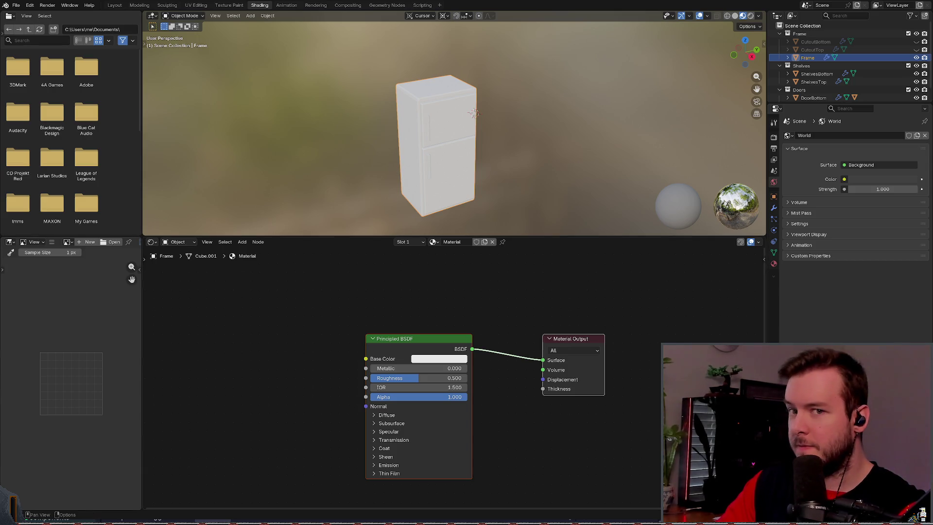
Step: Browse the Shader Editor's Select and View menus, then bring up the Node menu
{"action": "right_click", "coordinate": [509, 124]}
{"action": "mouse_move", "coordinate": [508, 124]}
{"action": "middle_mouse_down"}
{"action": "mouse_move", "coordinate": [562, 92]}
{"action": "mouse_move", "coordinate": [518, 109]}
{"action": "mouse_move", "coordinate": [530, 114]}
{"action": "mouse_move", "coordinate": [514, 125]}
{"action": "middle_mouse_up"}
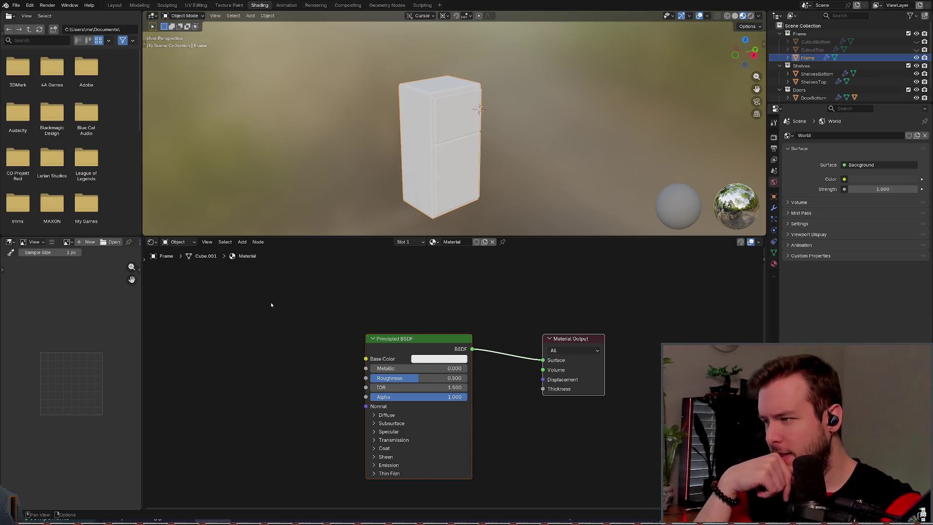
{"action": "left_click", "coordinate": [224, 242]}
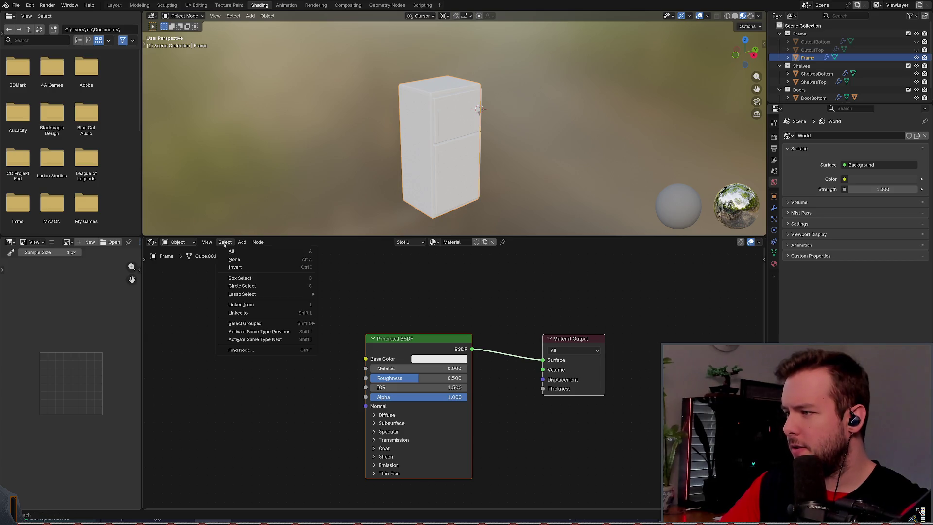
{"action": "mouse_move", "coordinate": [256, 242]}
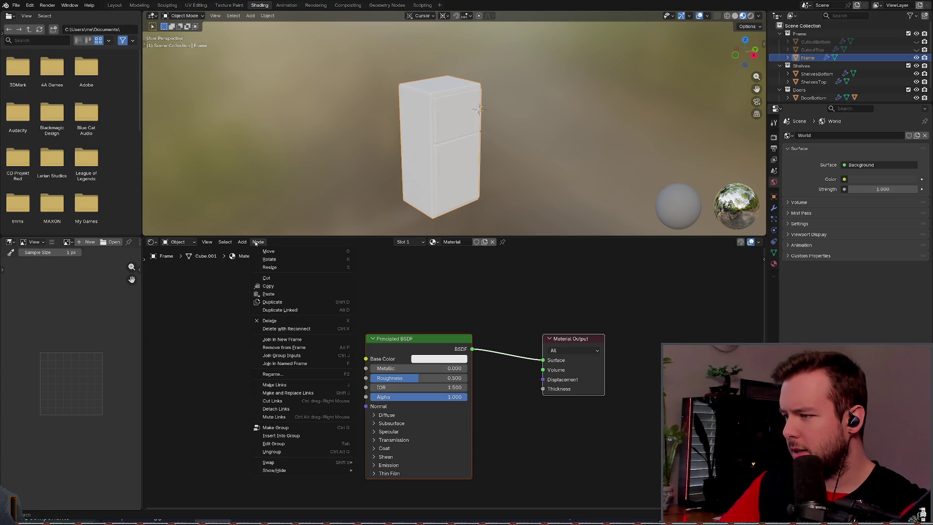
{"action": "left_click", "coordinate": [207, 242]}
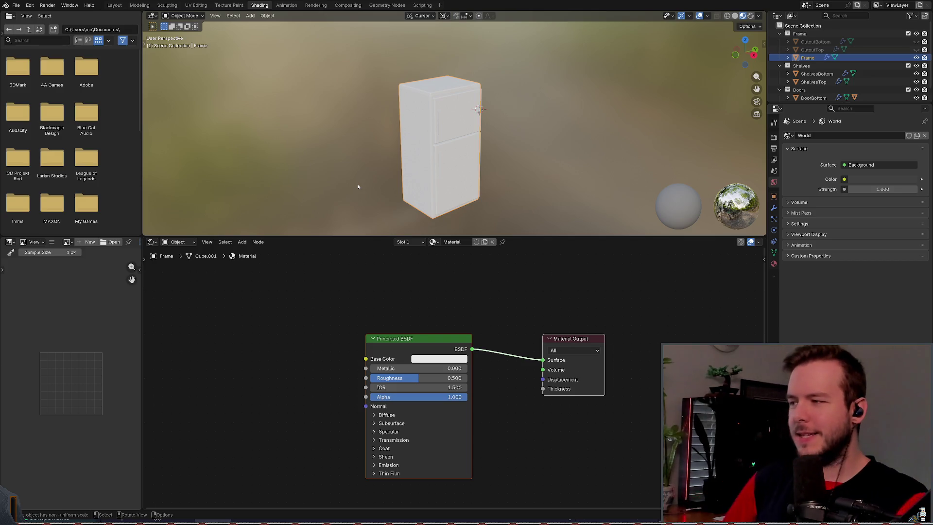
{"action": "left_click", "coordinate": [254, 242]}
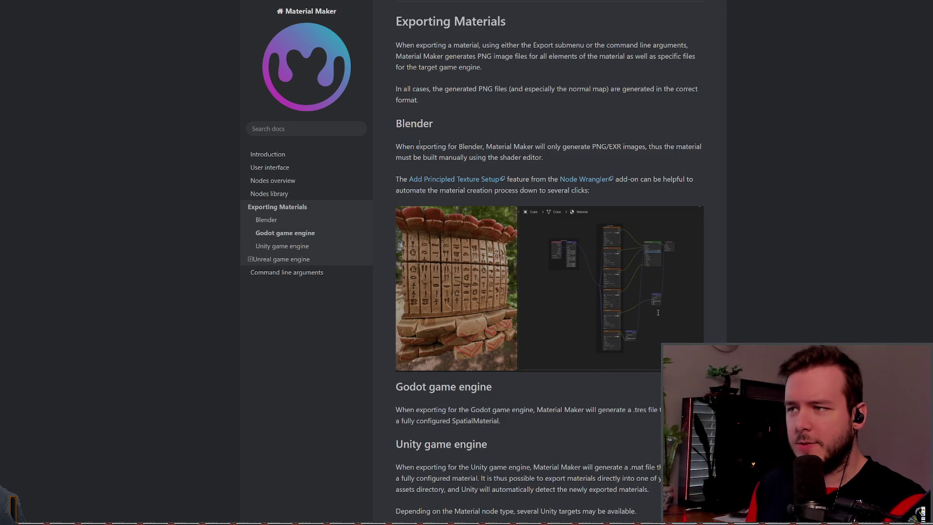
Step: Highlight the PNG/EXR-only note and the sentence on automating material creation in the Blender section
{"action": "mouse_move", "coordinate": [486, 147]}
{"action": "left_mouse_down"}
{"action": "mouse_move", "coordinate": [665, 146]}
{"action": "mouse_move", "coordinate": [431, 157]}
{"action": "mouse_move", "coordinate": [542, 156]}
{"action": "left_mouse_up"}
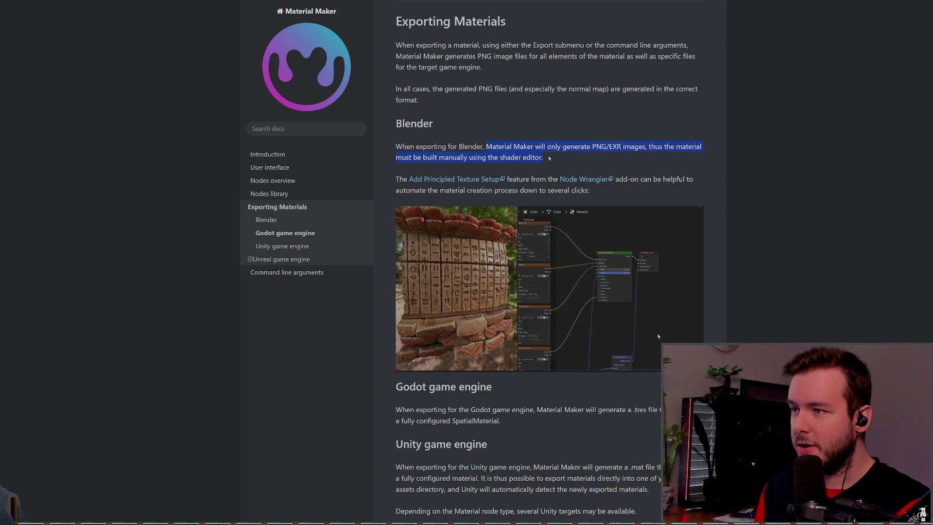
{"action": "left_click", "coordinate": [560, 159]}
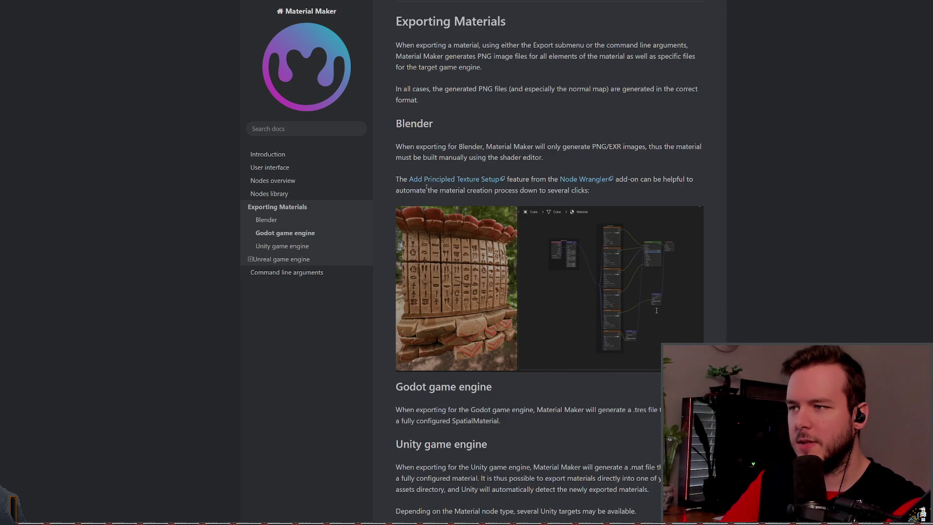
{"action": "left_click_drag", "start_coordinate": [399, 190], "coordinate": [492, 198]}
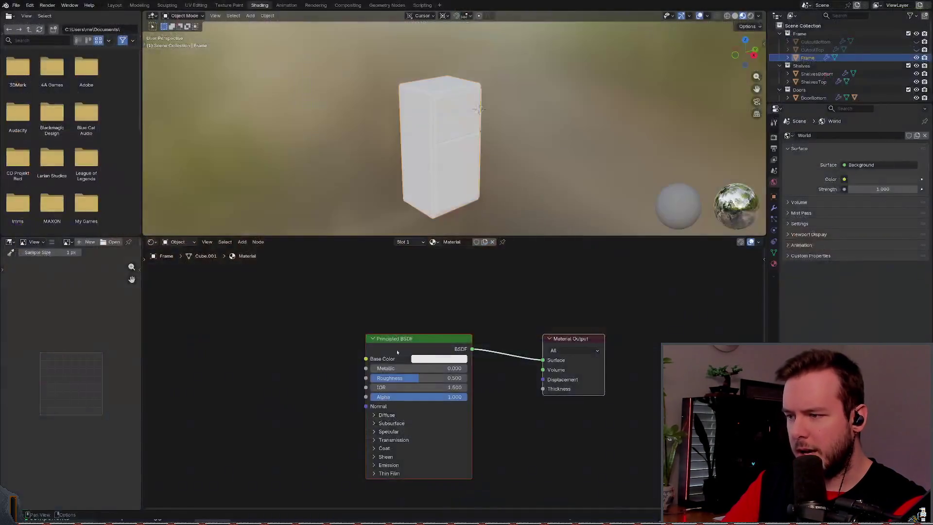
{"action": "right_click", "coordinate": [397, 353]}
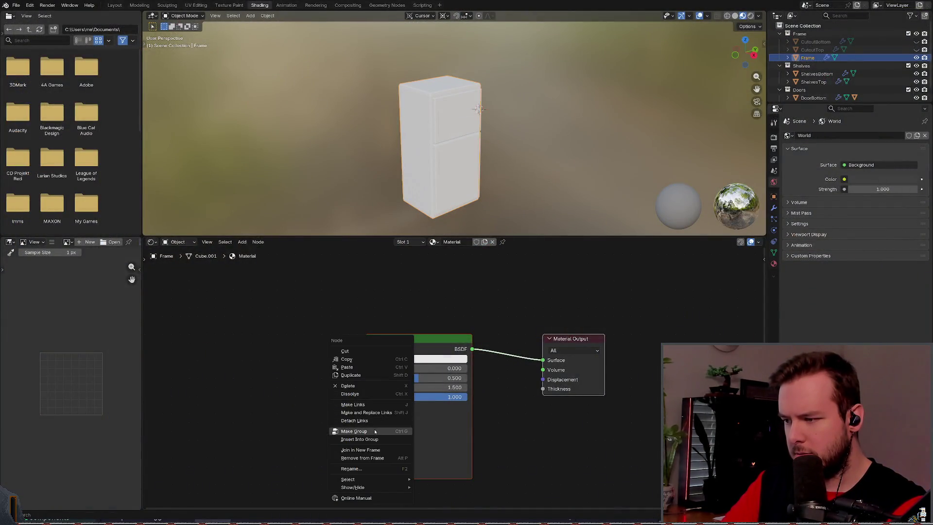
{"action": "middle_click_drag", "start_coordinate": [300, 337], "coordinate": [290, 293]}
{"action": "right_click", "coordinate": [364, 311]}
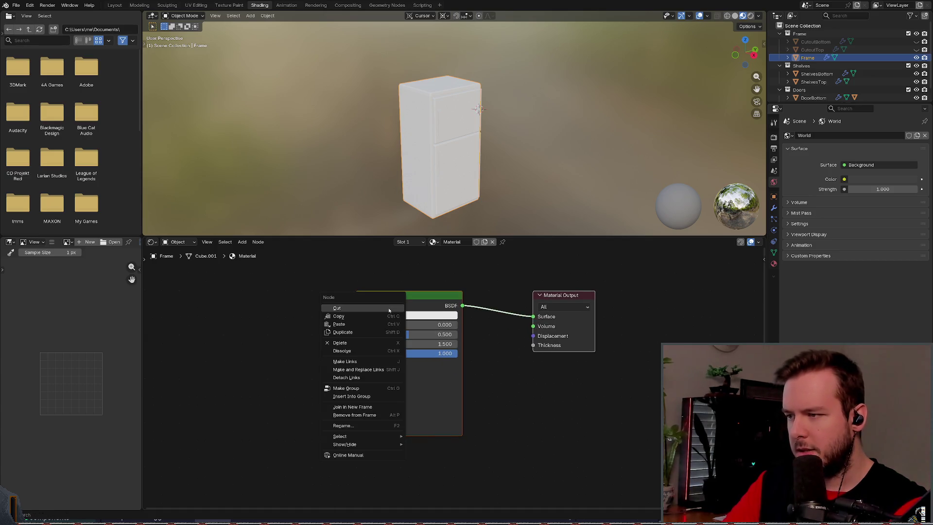
{"action": "right_click", "coordinate": [262, 306]}
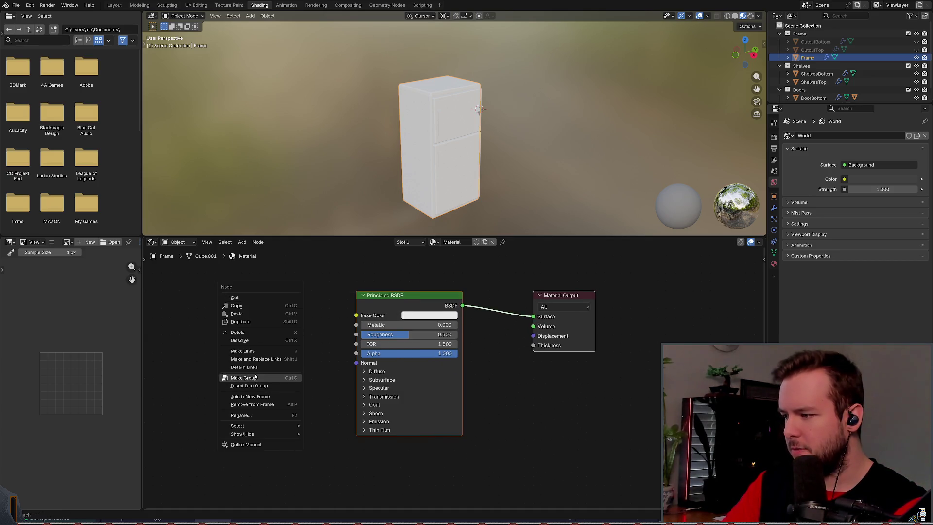
{"action": "left_click", "coordinate": [242, 242]}
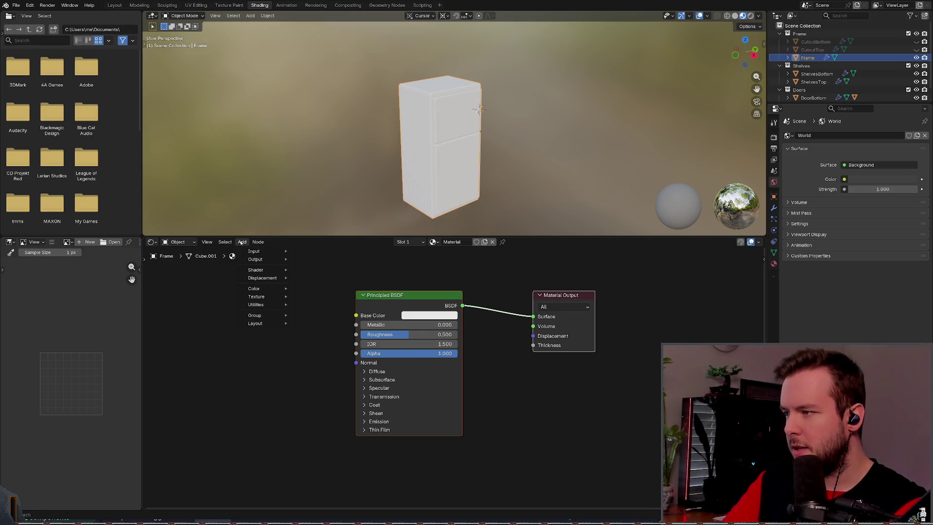
{"action": "mouse_move", "coordinate": [256, 252]}
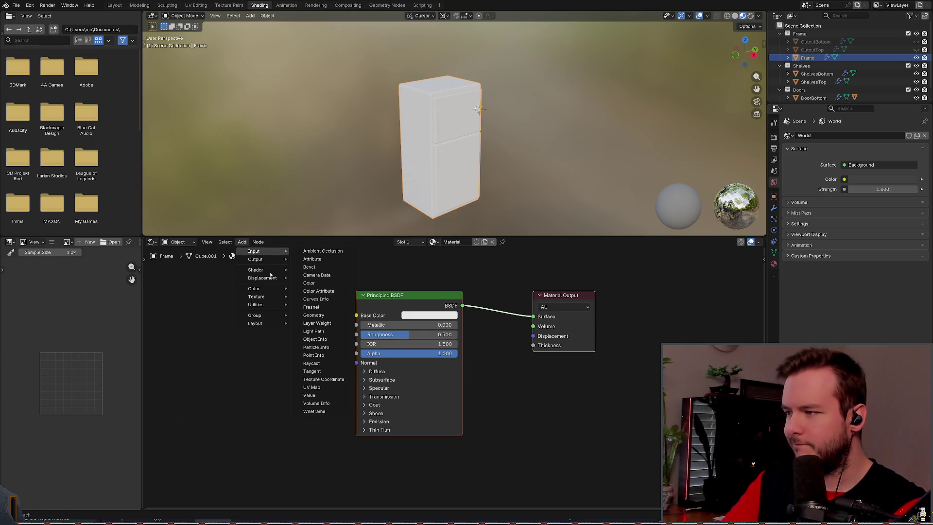
{"action": "mouse_move", "coordinate": [267, 302]}
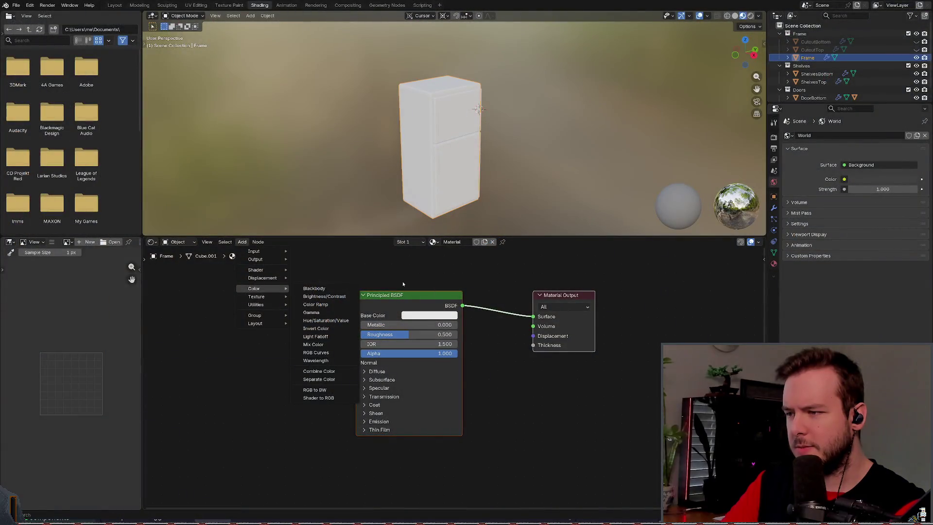
{"action": "left_click", "coordinate": [403, 284]}
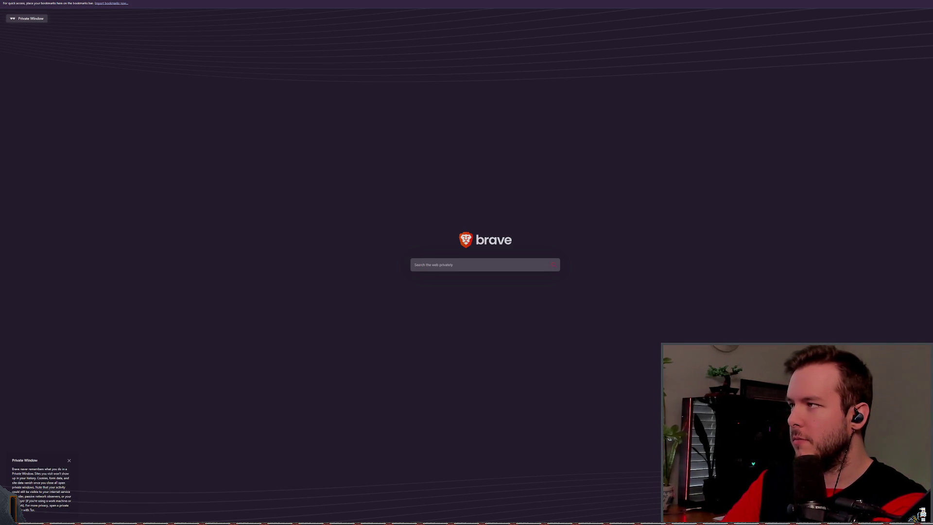
Step: Search 'what does bsdf stand for material' and open the 'Principled BSDF - Blender 5.1 Manual' result
{"action": "key", "text": "Return"}
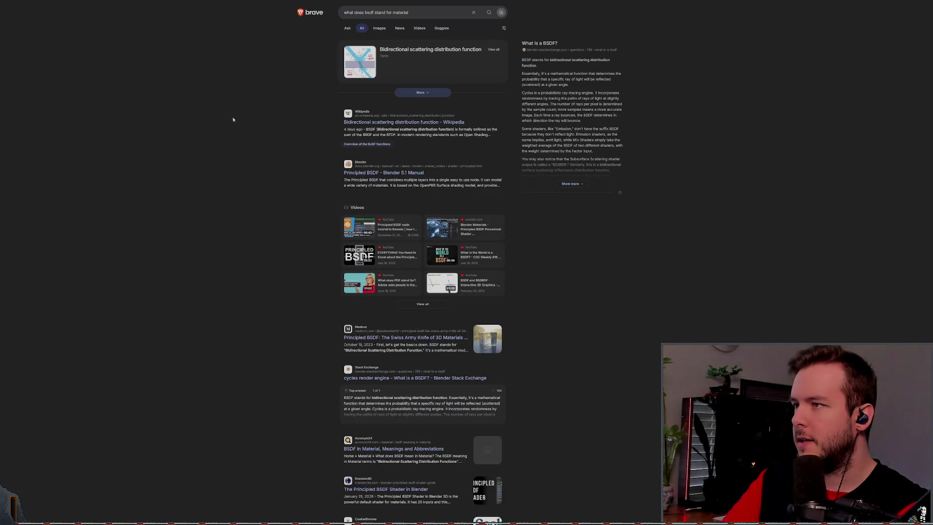
{"action": "scroll", "coordinate": [445, 118], "scroll_direction": "up", "scroll_amount": 5, "text": "ctrl"}
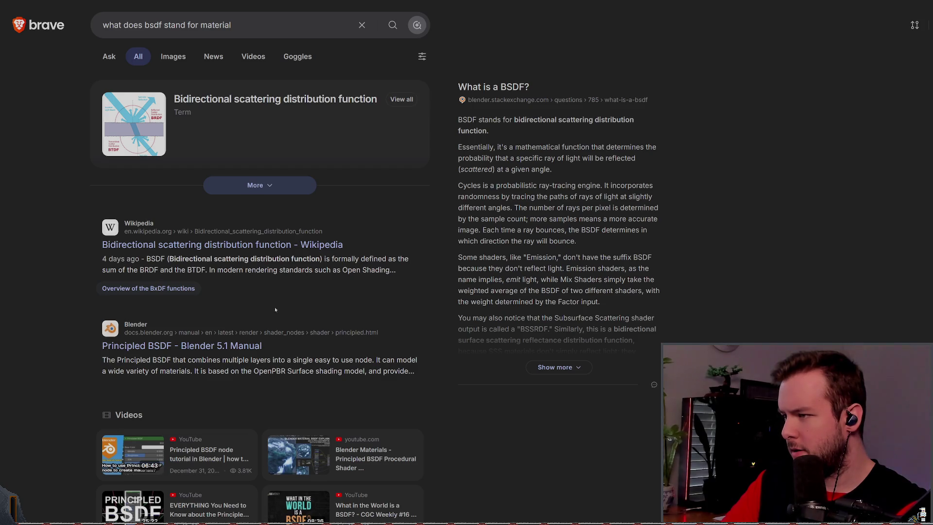
{"action": "left_click", "coordinate": [174, 345]}
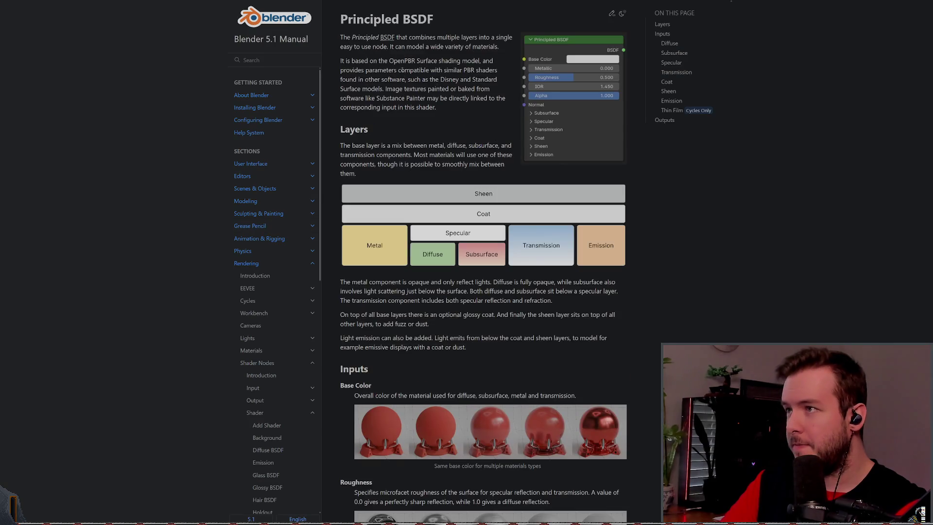
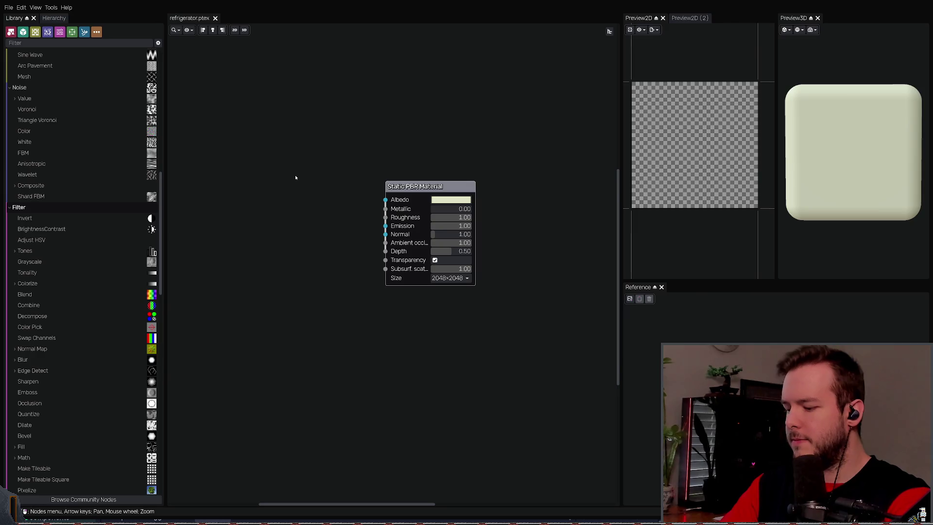
Step: Add a Text node and set its text to 'Hello, world!'
{"action": "key", "text": "ctrl+v"}
{"action": "left_click", "coordinate": [334, 187]}
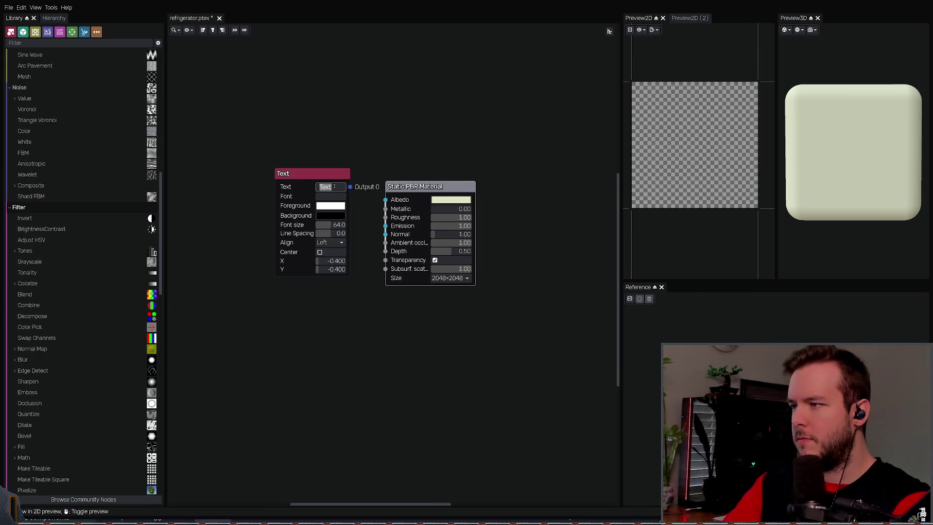
{"action": "type", "text": "F"}
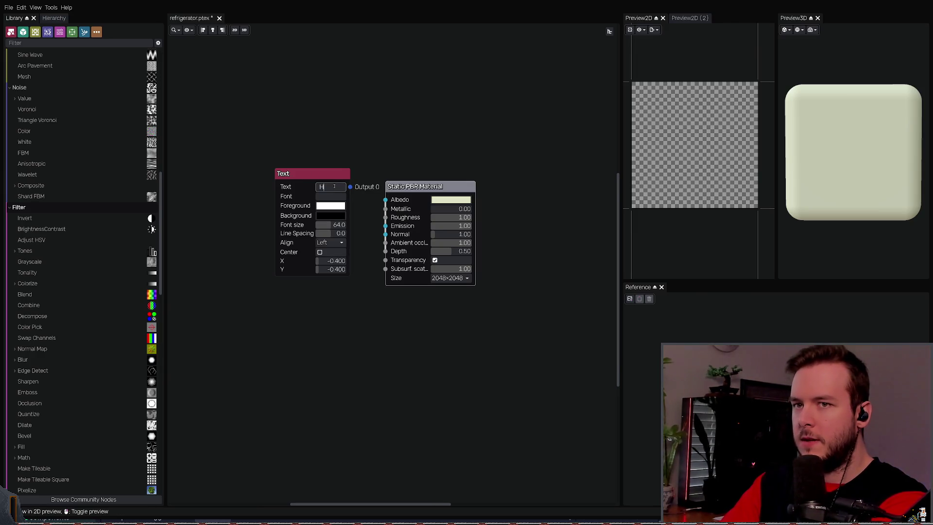
{"action": "type", "text": "ello, World!"}
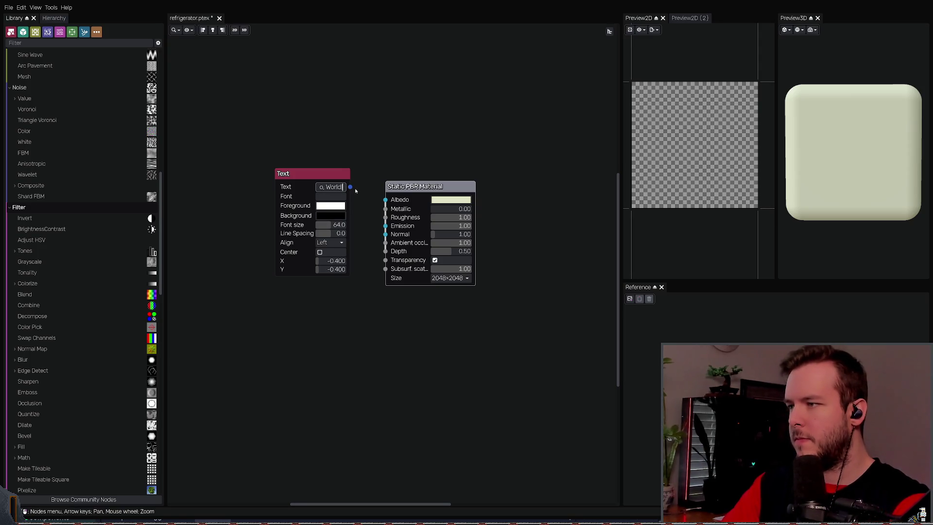
{"action": "key", "text": "BackSpace"}
{"action": "key", "text": "BackSpace"}
{"action": "key", "text": "BackSpace"}
{"action": "key", "text": "BackSpace"}
{"action": "type", "text": "world!"}
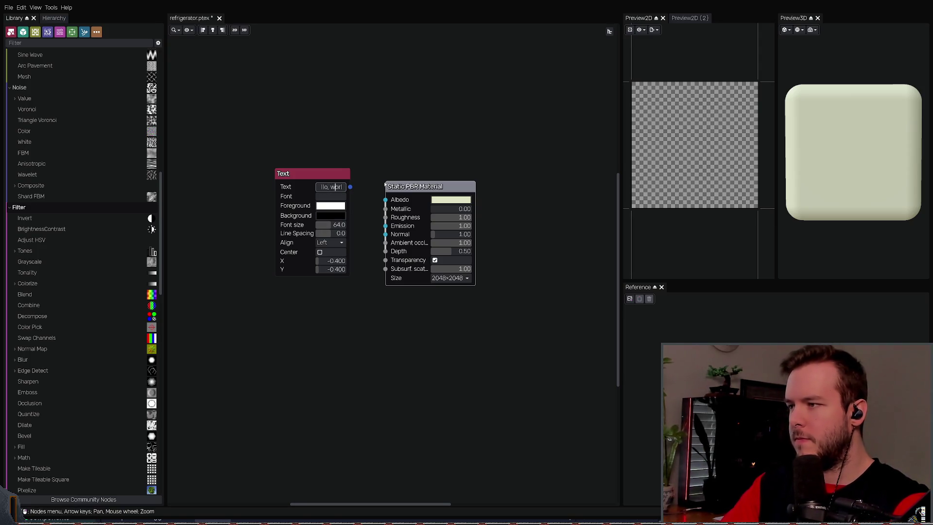
Step: Move the Text node up and left, then add a 0.50 Color node
{"action": "mouse_move", "coordinate": [311, 180]}
{"action": "left_mouse_down"}
{"action": "mouse_move", "coordinate": [215, 185]}
{"action": "mouse_move", "coordinate": [387, 226]}
{"action": "mouse_move", "coordinate": [385, 200]}
{"action": "mouse_move", "coordinate": [356, 202]}
{"action": "mouse_move", "coordinate": [369, 214]}
{"action": "mouse_move", "coordinate": [345, 231]}
{"action": "mouse_move", "coordinate": [375, 203]}
{"action": "mouse_move", "coordinate": [329, 241]}
{"action": "mouse_move", "coordinate": [321, 209]}
{"action": "mouse_move", "coordinate": [385, 209]}
{"action": "mouse_move", "coordinate": [385, 197]}
{"action": "mouse_move", "coordinate": [297, 174]}
{"action": "left_mouse_up"}
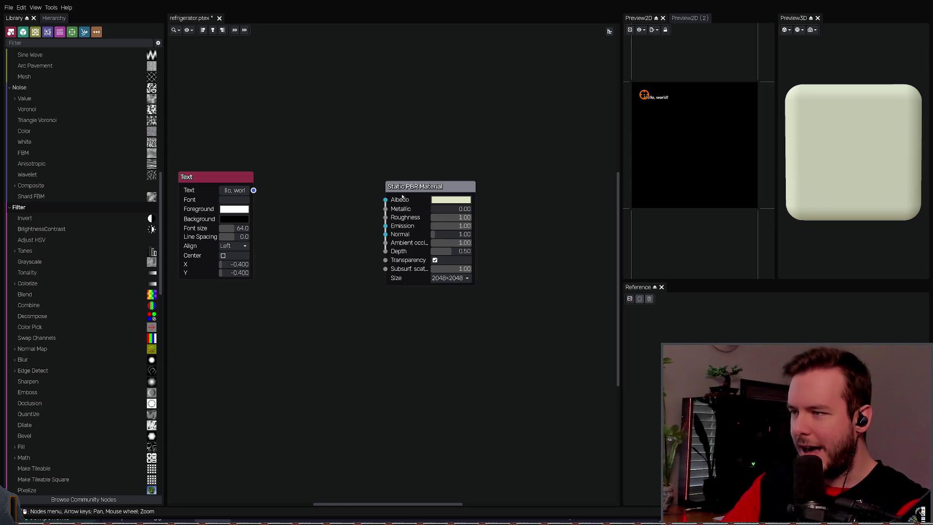
{"action": "left_click_drag", "start_coordinate": [214, 177], "coordinate": [226, 141]}
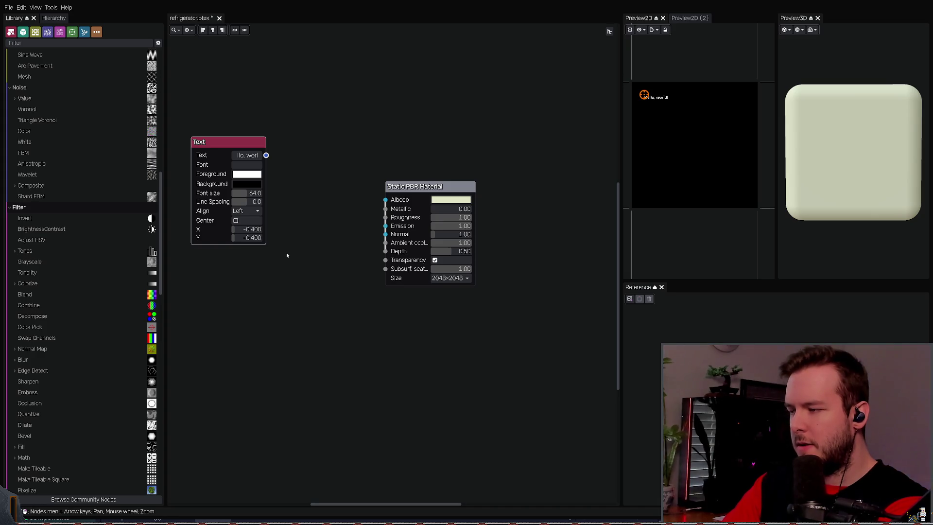
{"action": "key", "text": "ctrl+v"}
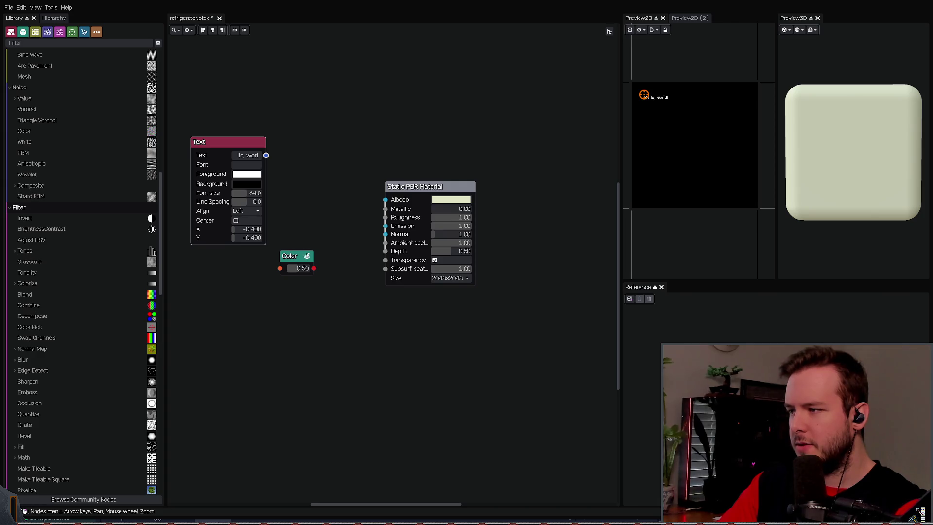
{"action": "left_click", "coordinate": [308, 266]}
Step: Delete the Color node, then try a Color Pick node and undo it
{"action": "key", "text": "Delete"}
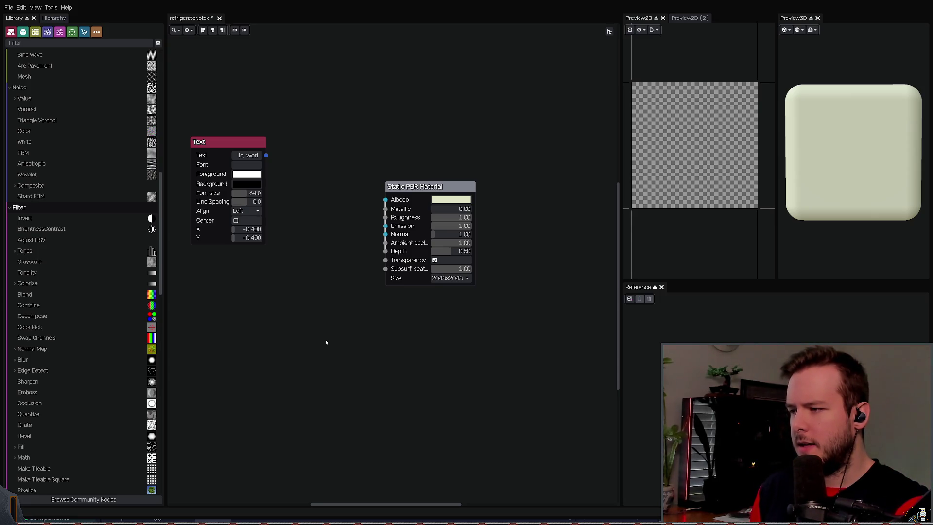
{"action": "key", "text": "ctrl+v"}
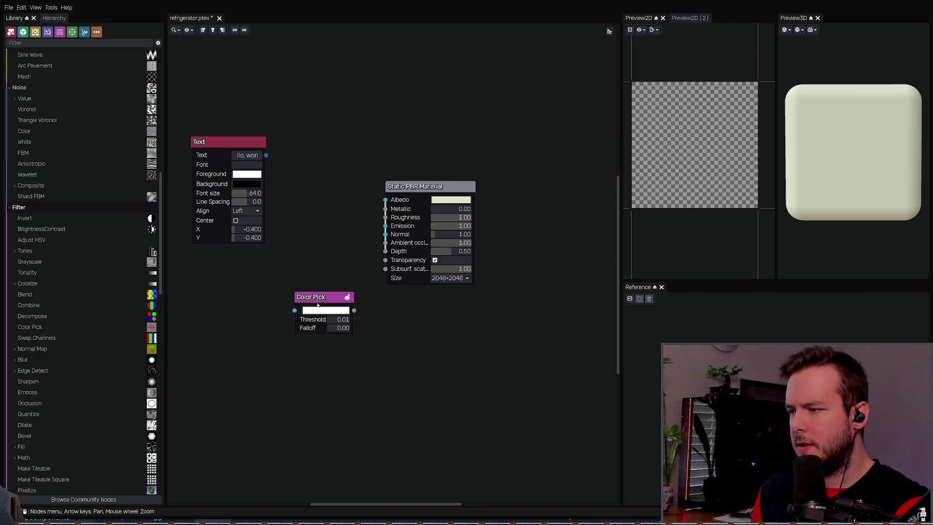
{"action": "mouse_move", "coordinate": [316, 302]}
{"action": "left_mouse_down"}
{"action": "mouse_move", "coordinate": [262, 287]}
{"action": "mouse_move", "coordinate": [386, 200]}
{"action": "left_mouse_up"}
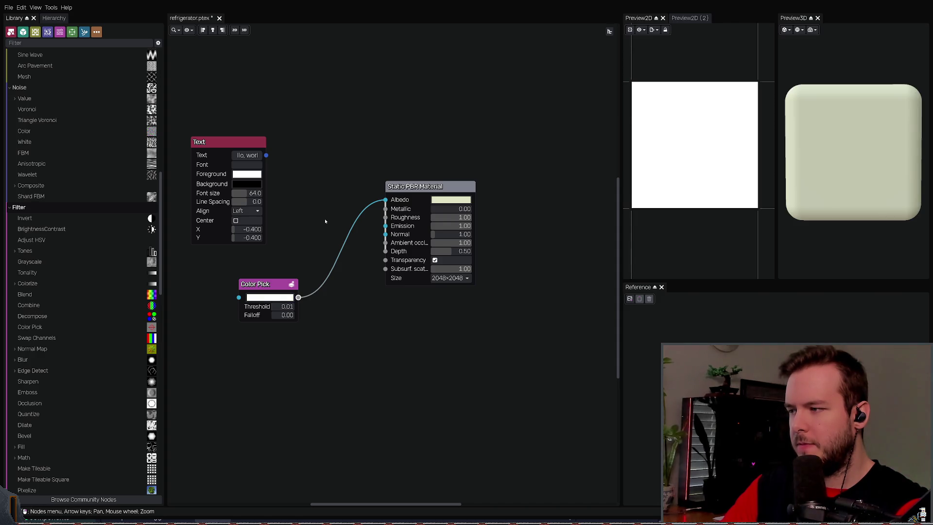
{"action": "key", "text": "ctrl+z"}
{"action": "key", "text": "ctrl+z"}
{"action": "key", "text": "ctrl+z"}
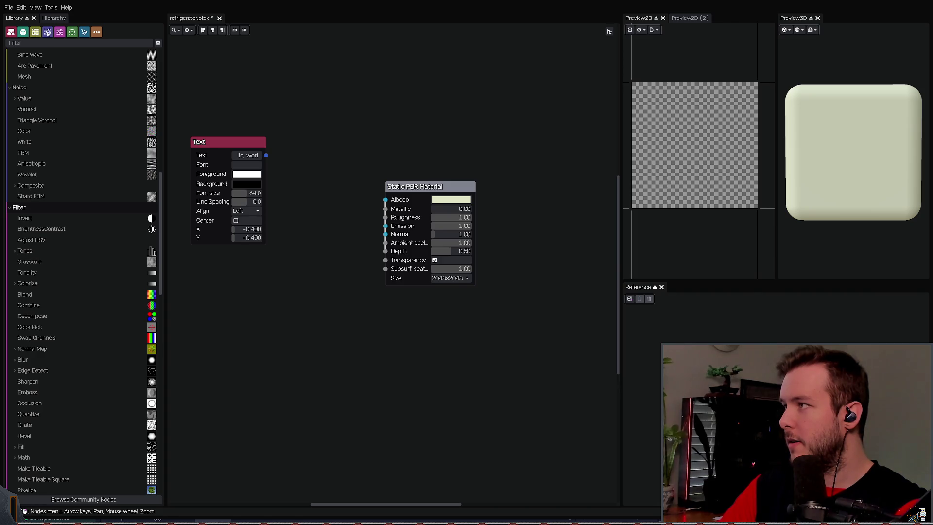
{"action": "left_click", "coordinate": [96, 33]}
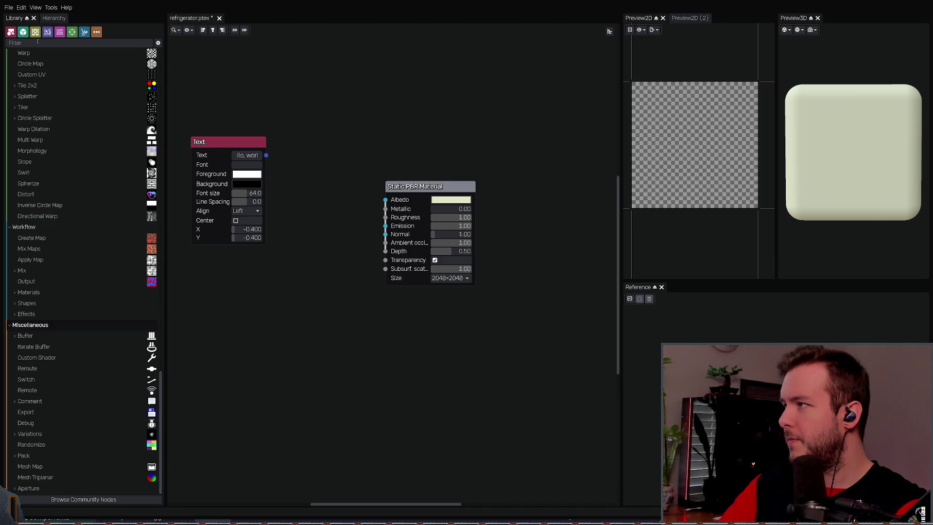
Step: Add a Uniform colour node via a 'color' library search, wire it to Albedo, and save
{"action": "left_click", "coordinate": [35, 44]}
{"action": "type", "text": "color"}
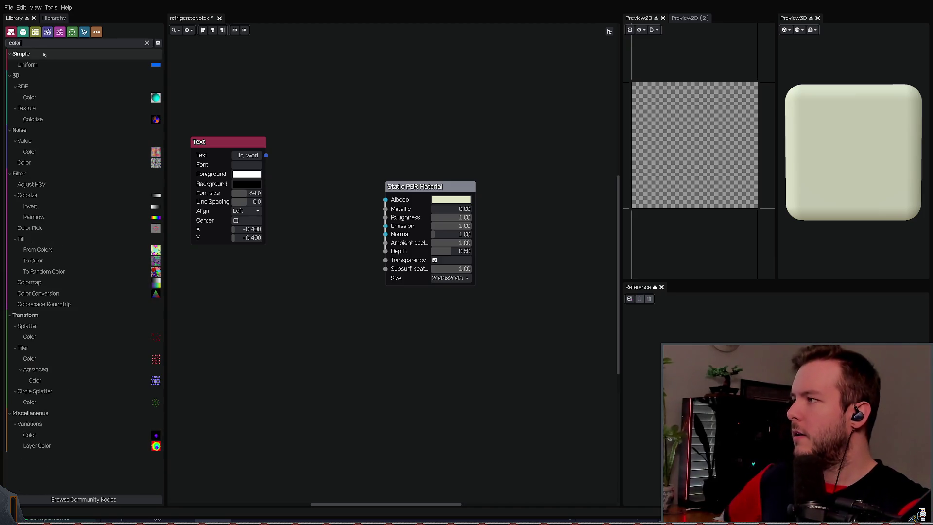
{"action": "mouse_move", "coordinate": [56, 68]}
{"action": "left_mouse_down"}
{"action": "mouse_move", "coordinate": [247, 327]}
{"action": "mouse_move", "coordinate": [227, 292]}
{"action": "left_mouse_up"}
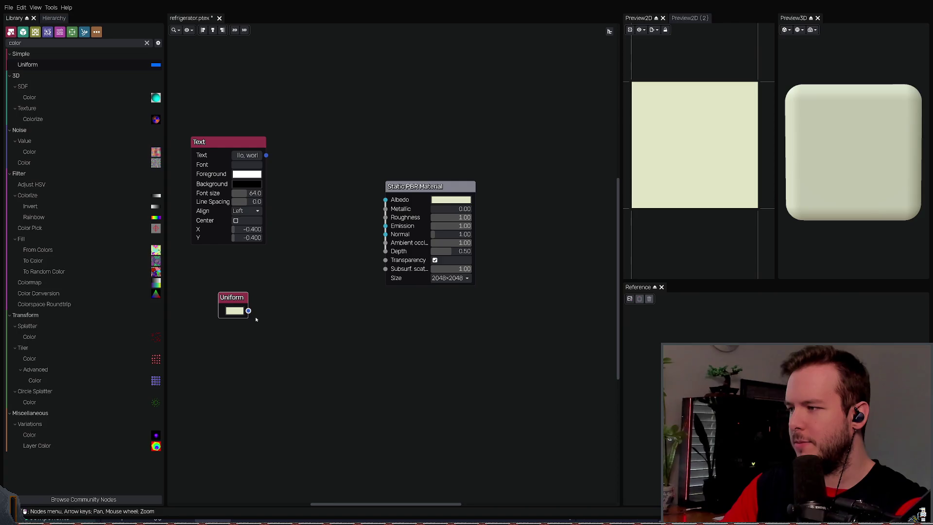
{"action": "mouse_move", "coordinate": [248, 310]}
{"action": "left_mouse_down"}
{"action": "mouse_move", "coordinate": [354, 258]}
{"action": "mouse_move", "coordinate": [385, 200]}
{"action": "left_mouse_up"}
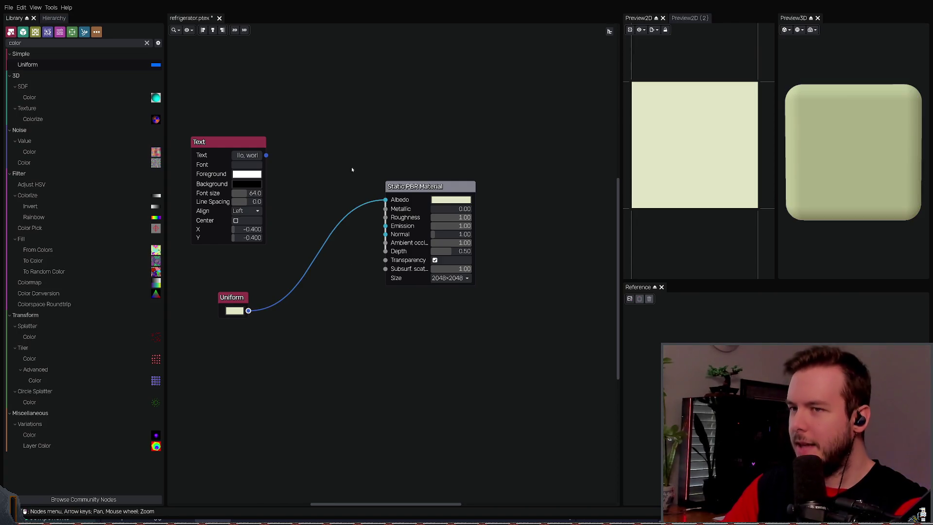
{"action": "left_click", "coordinate": [453, 201]}
{"action": "key", "text": "ctrl+s"}
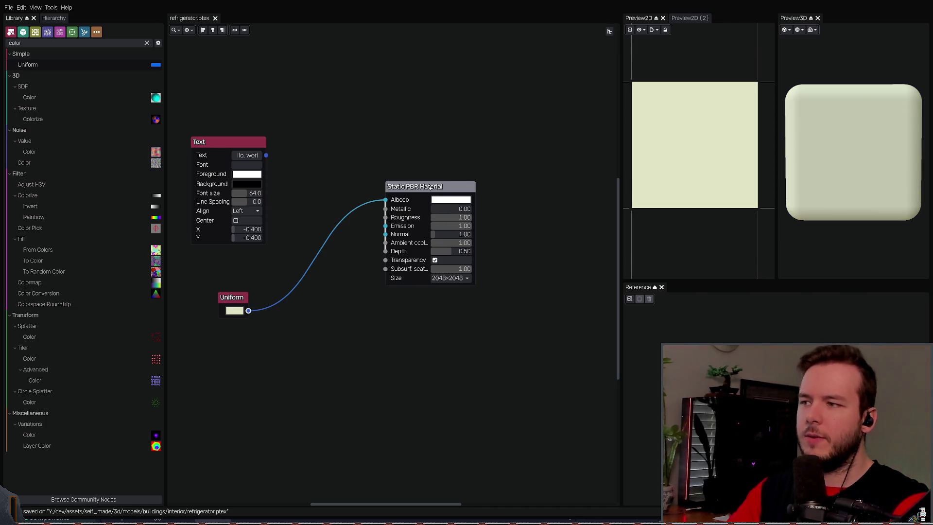
Step: Reposition the Text node and add a Combine node from its output
{"action": "left_click", "coordinate": [426, 186]}
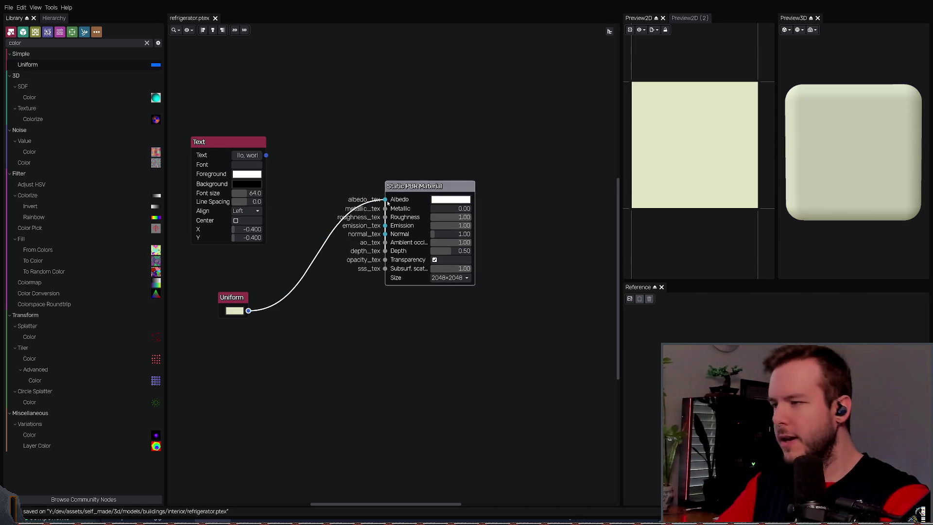
{"action": "middle_click_drag", "start_coordinate": [322, 175], "coordinate": [330, 173]}
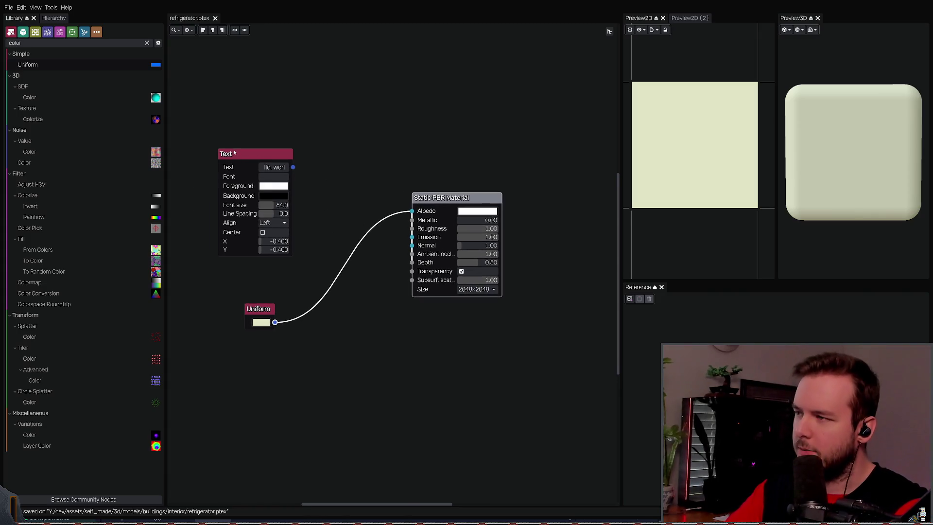
{"action": "left_click_drag", "start_coordinate": [233, 152], "coordinate": [215, 139]}
{"action": "mouse_move", "coordinate": [275, 154]}
{"action": "left_mouse_down"}
{"action": "mouse_move", "coordinate": [367, 260]}
{"action": "mouse_move", "coordinate": [354, 254]}
{"action": "left_mouse_up"}
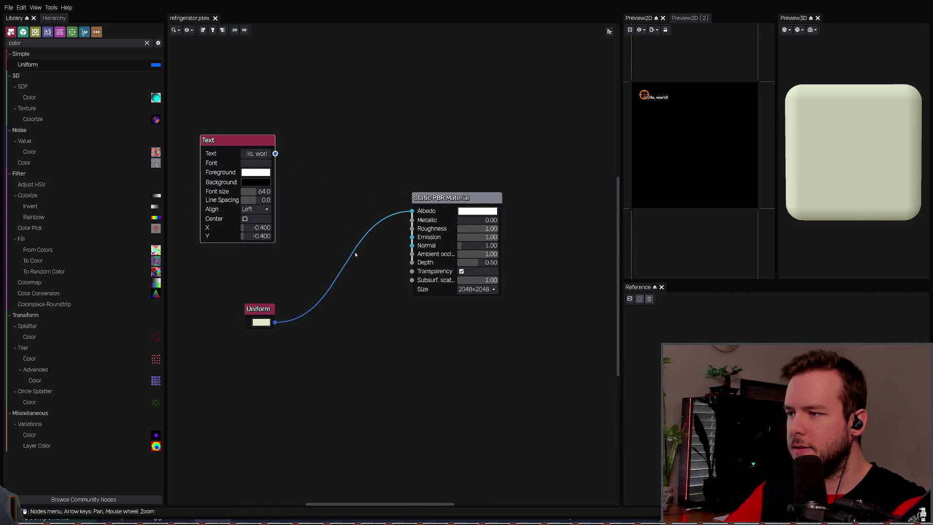
{"action": "left_click", "coordinate": [356, 252]}
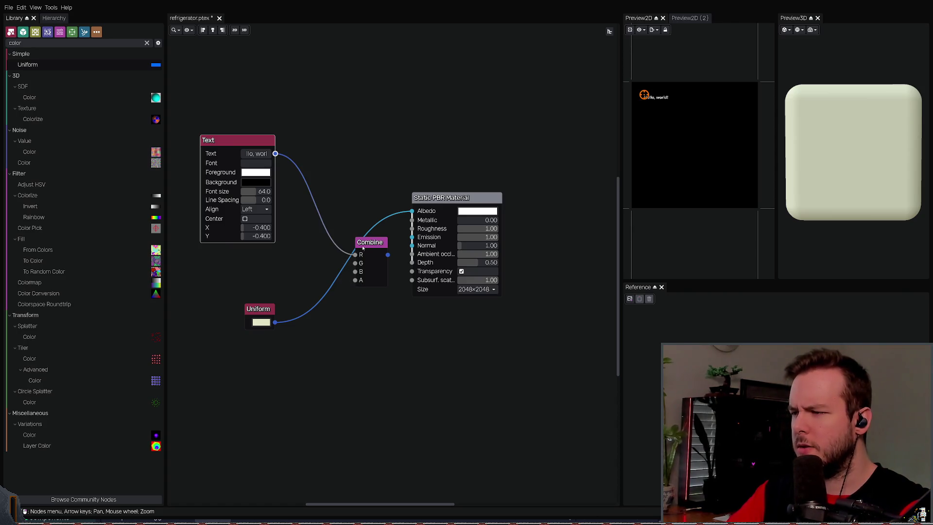
Step: Delete the Combine node and insert a Math node between Uniform and Albedo
{"action": "key", "text": "Delete"}
{"action": "key", "text": "ctrl+z"}
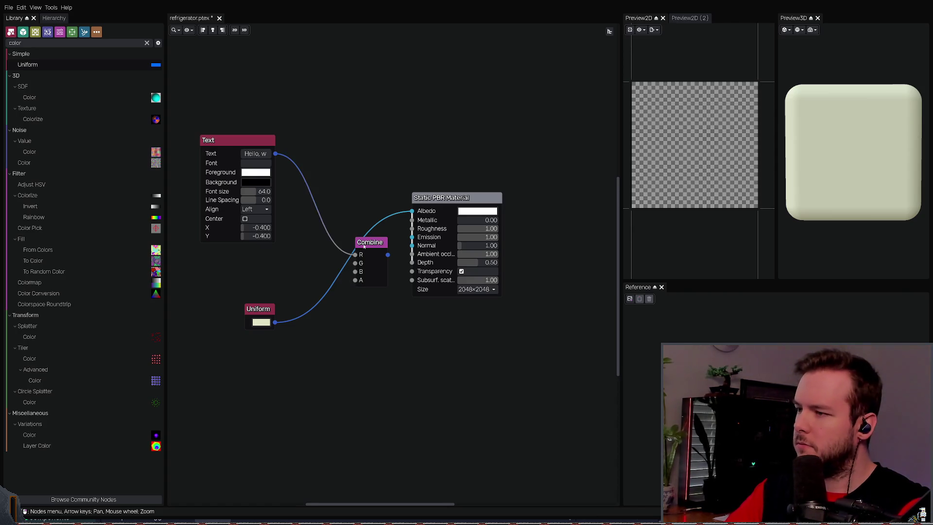
{"action": "left_click", "coordinate": [369, 242]}
{"action": "key", "text": "Delete"}
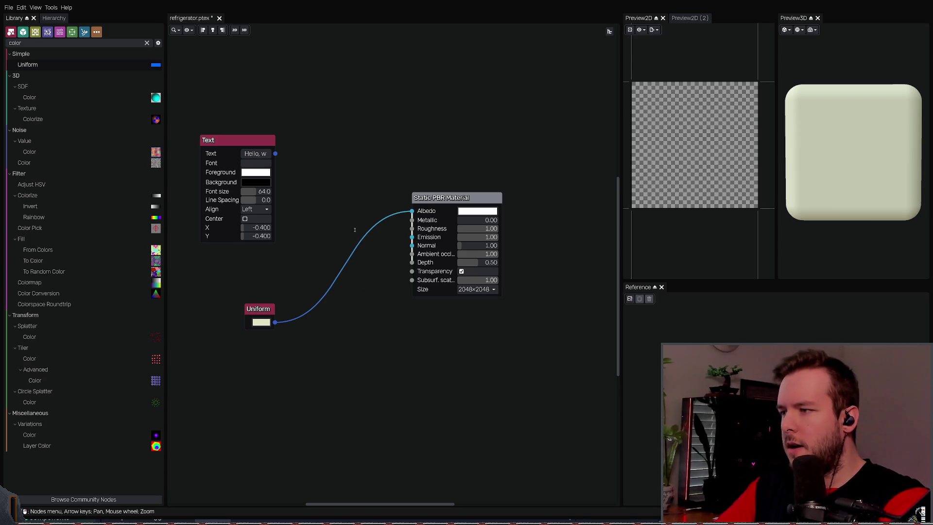
{"action": "key", "text": "ctrl+v"}
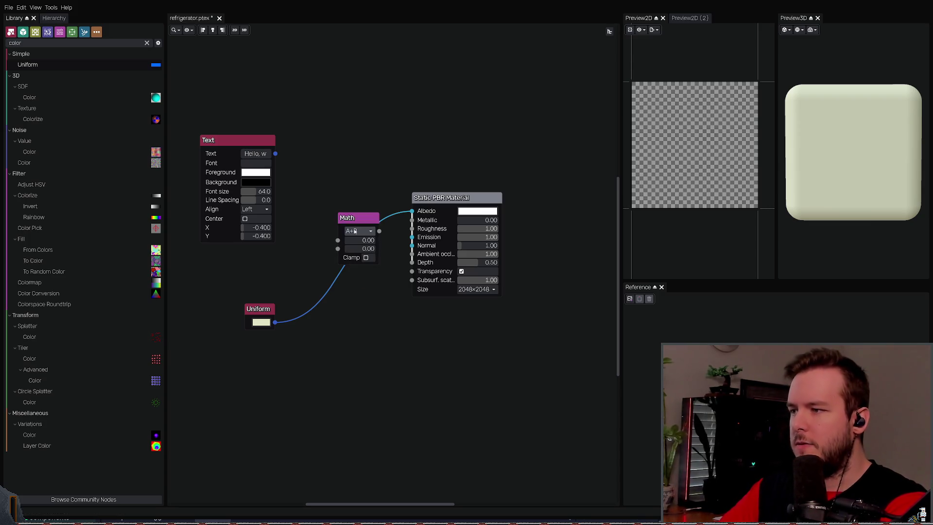
Step: Wire the Text output into the Math node and its result into Albedo, then save
{"action": "left_click_drag", "start_coordinate": [275, 154], "coordinate": [338, 239]}
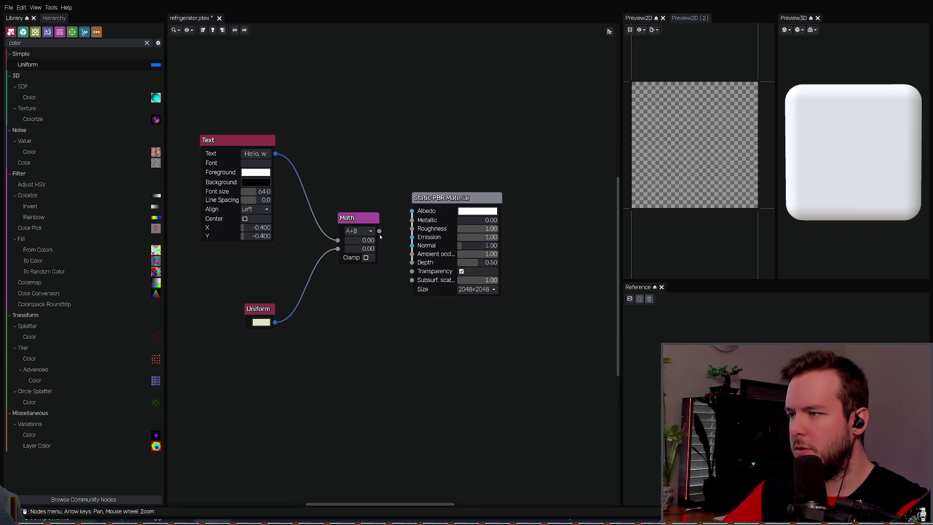
{"action": "left_click_drag", "start_coordinate": [413, 211], "coordinate": [412, 211]}
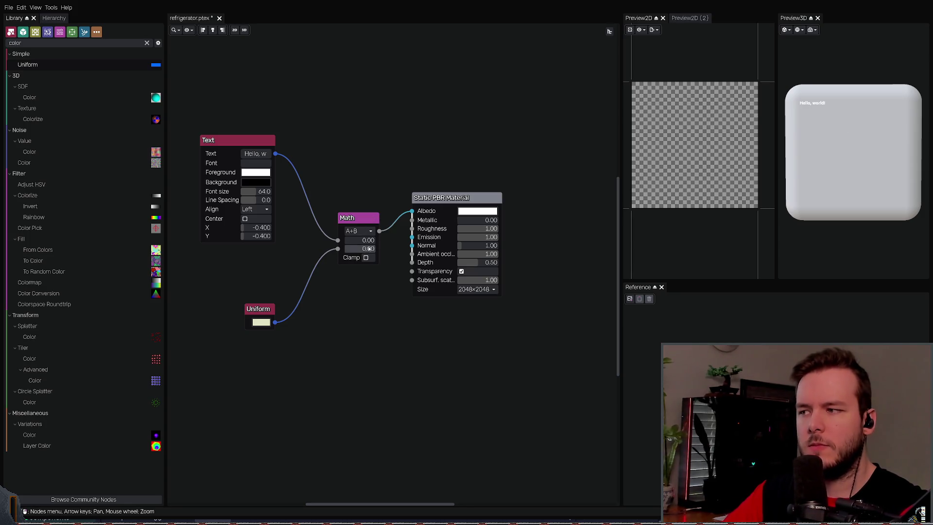
{"action": "mouse_move", "coordinate": [359, 239]}
{"action": "left_mouse_down"}
{"action": "mouse_move", "coordinate": [409, 239]}
{"action": "mouse_move", "coordinate": [323, 233]}
{"action": "left_mouse_up"}
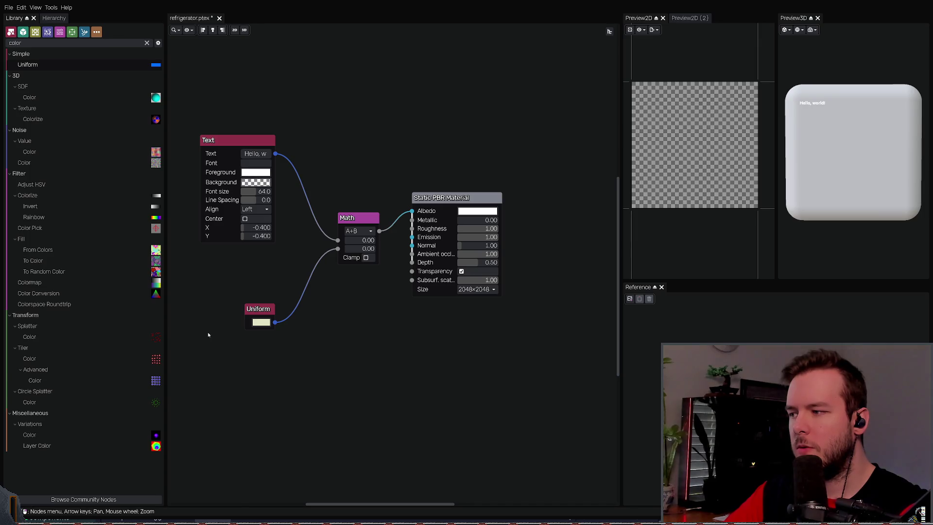
{"action": "key", "text": "ctrl+z"}
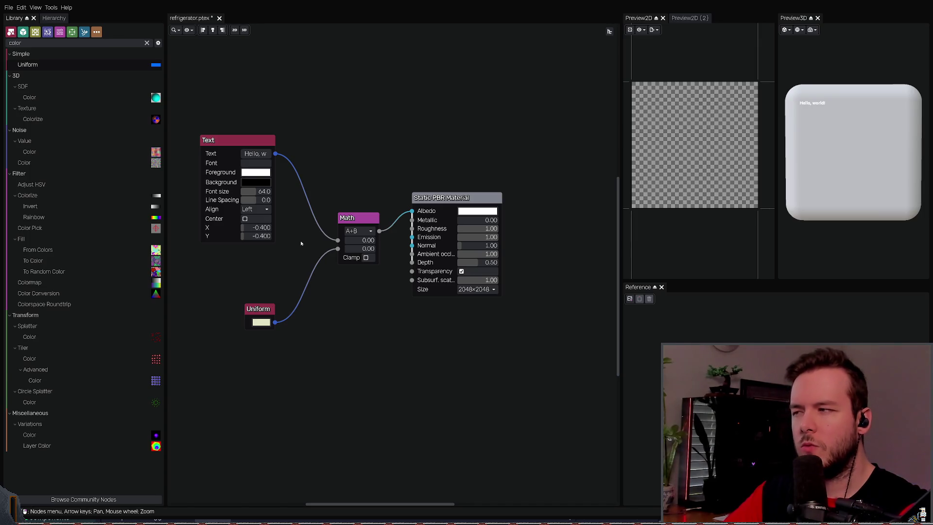
{"action": "key", "text": "ctrl+s"}
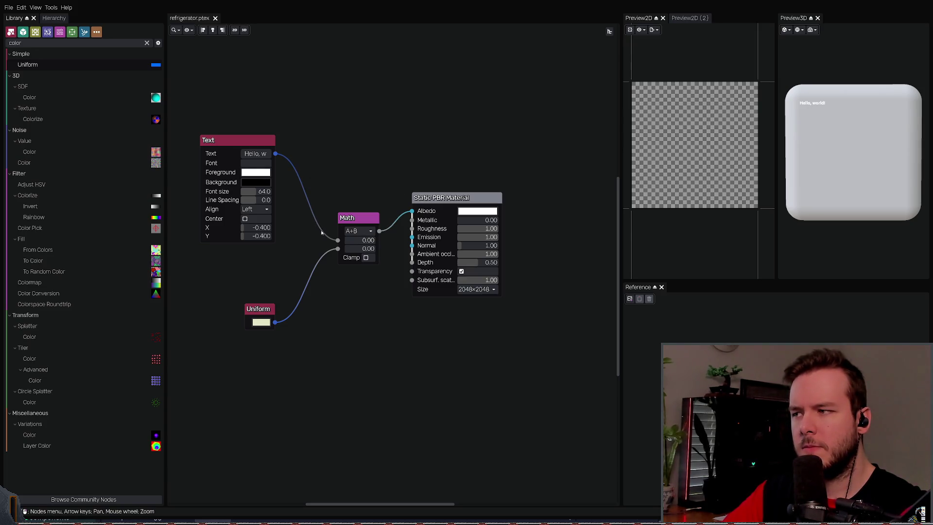
Step: Try disconnecting Text, a 0.15 second value and clamping on the Math node, then undo
{"action": "left_click_drag", "start_coordinate": [337, 240], "coordinate": [336, 196]}
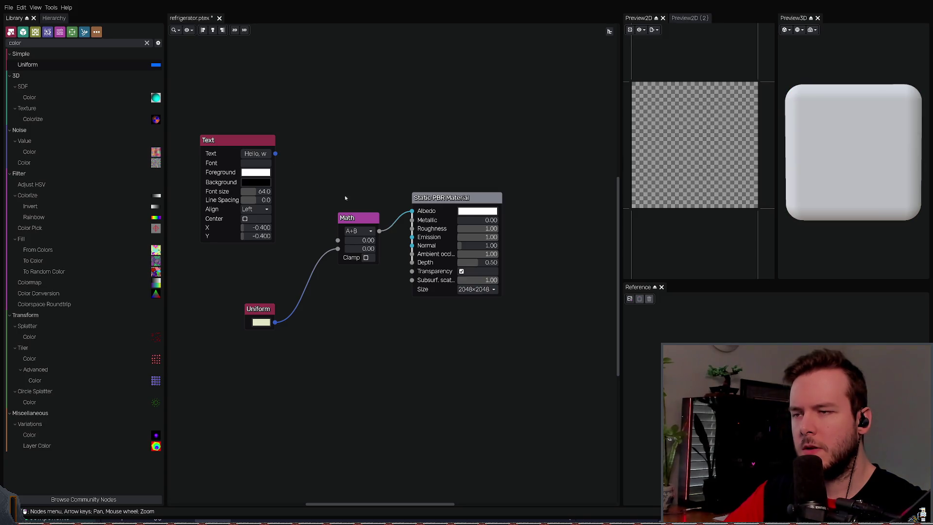
{"action": "left_click", "coordinate": [467, 198]}
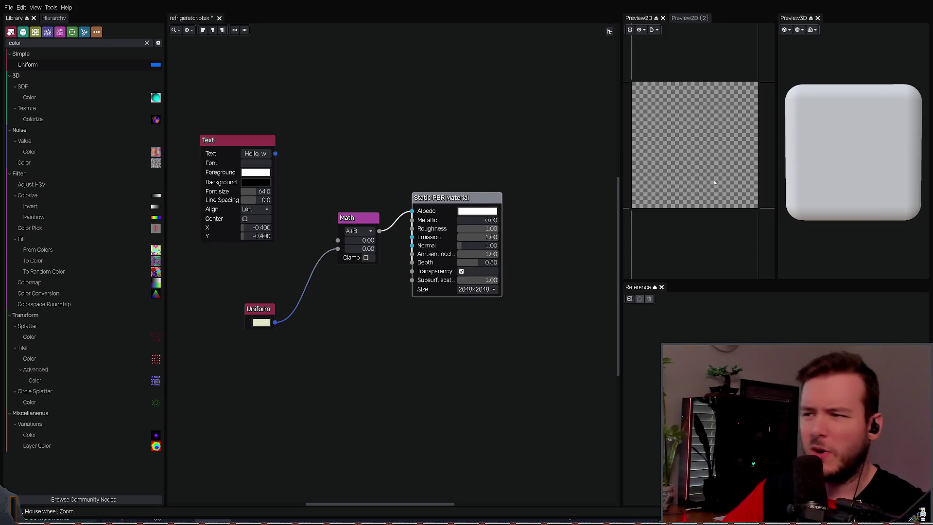
{"action": "middle_click_drag", "start_coordinate": [341, 204], "coordinate": [356, 204]}
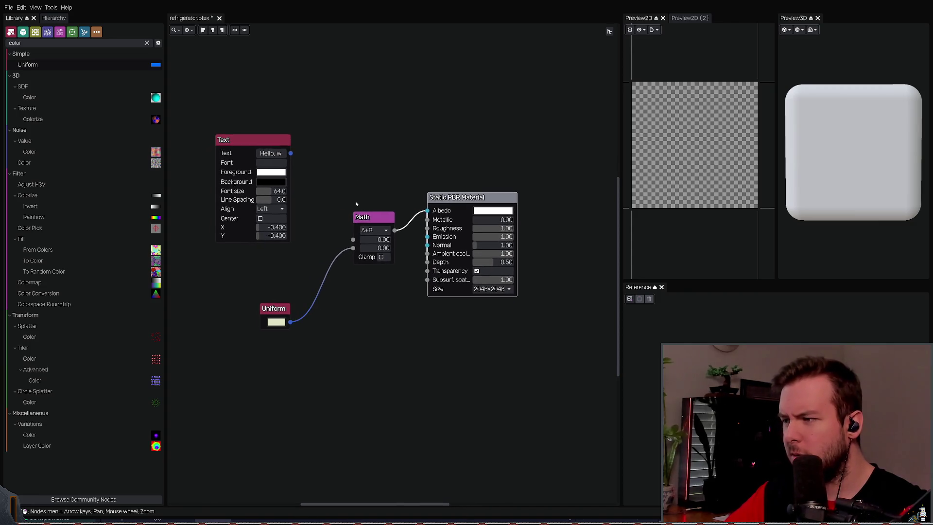
{"action": "mouse_move", "coordinate": [370, 248]}
{"action": "left_mouse_down"}
{"action": "mouse_move", "coordinate": [383, 250]}
{"action": "mouse_move", "coordinate": [369, 250]}
{"action": "mouse_move", "coordinate": [372, 218]}
{"action": "mouse_move", "coordinate": [427, 210]}
{"action": "left_mouse_up"}
{"action": "left_click", "coordinate": [381, 257]}
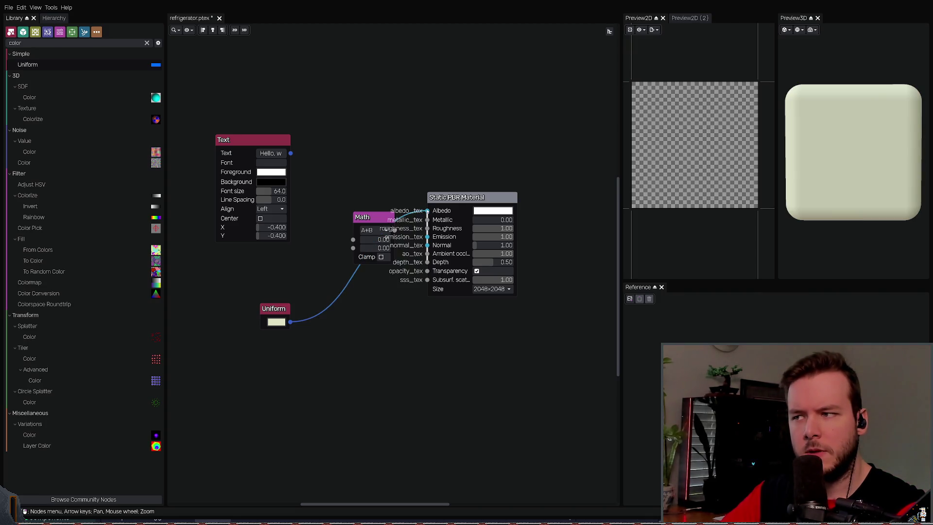
{"action": "key", "text": "ctrl+z"}
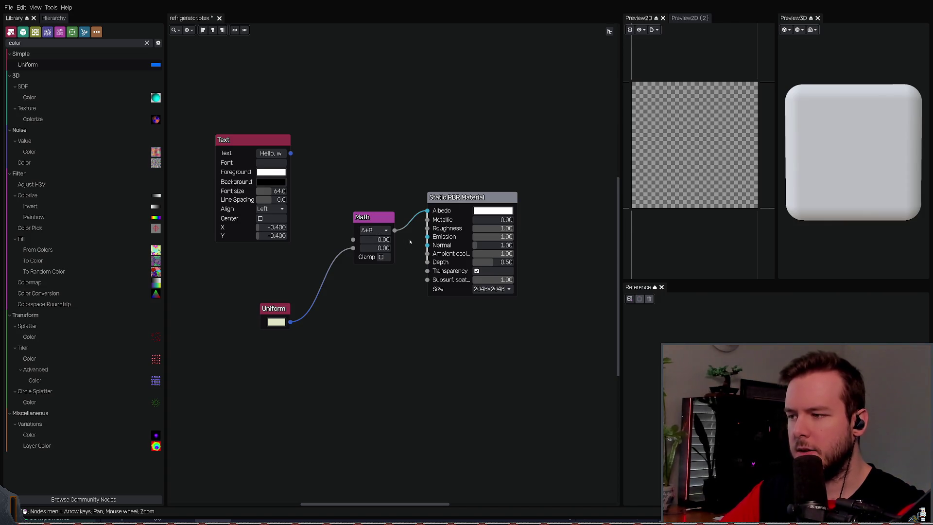
Step: Reconnect the Text output to the Math node and paste a Vec3 Math node
{"action": "scroll", "coordinate": [374, 230], "scroll_direction": "down", "scroll_amount": 2}
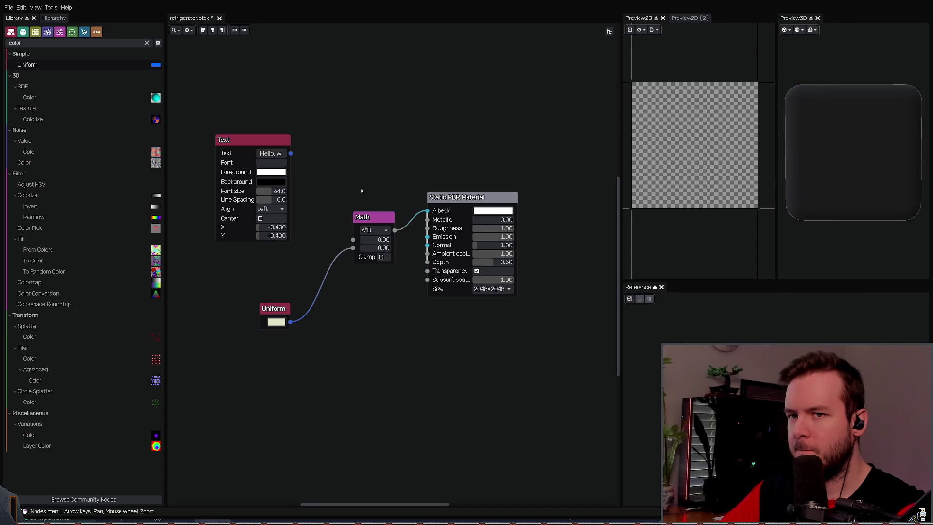
{"action": "mouse_move", "coordinate": [358, 243]}
{"action": "left_mouse_down"}
{"action": "mouse_move", "coordinate": [327, 174]}
{"action": "mouse_move", "coordinate": [290, 153]}
{"action": "left_mouse_up"}
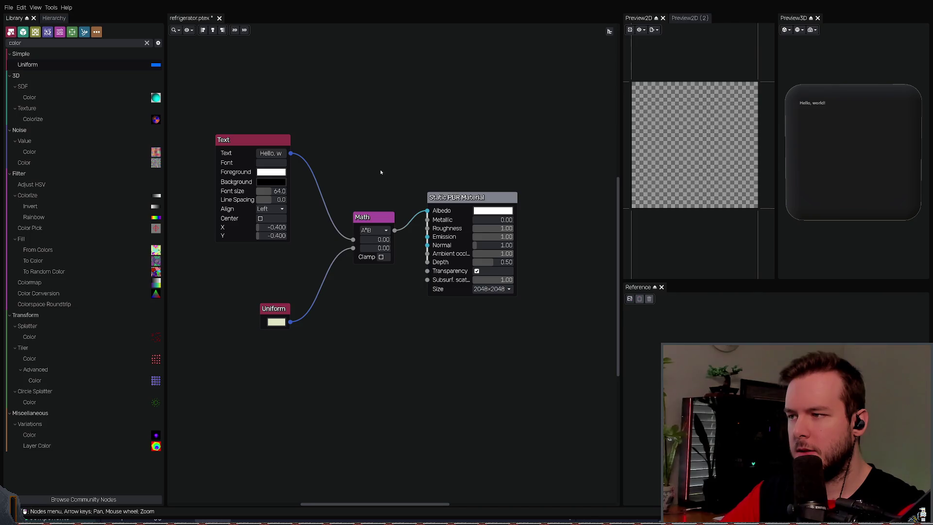
{"action": "key", "text": "ctrl+z"}
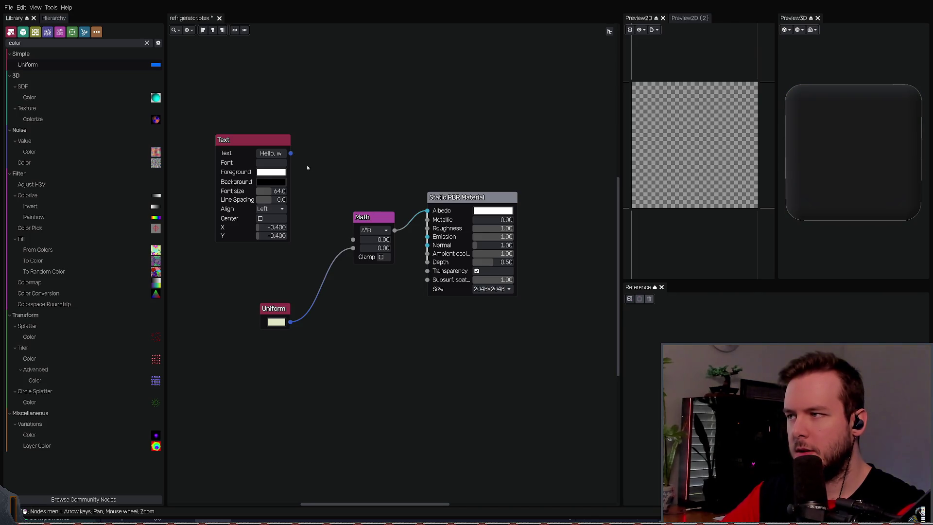
{"action": "mouse_move", "coordinate": [290, 153]}
{"action": "left_mouse_down"}
{"action": "mouse_move", "coordinate": [353, 239]}
{"action": "mouse_move", "coordinate": [351, 215]}
{"action": "left_mouse_up"}
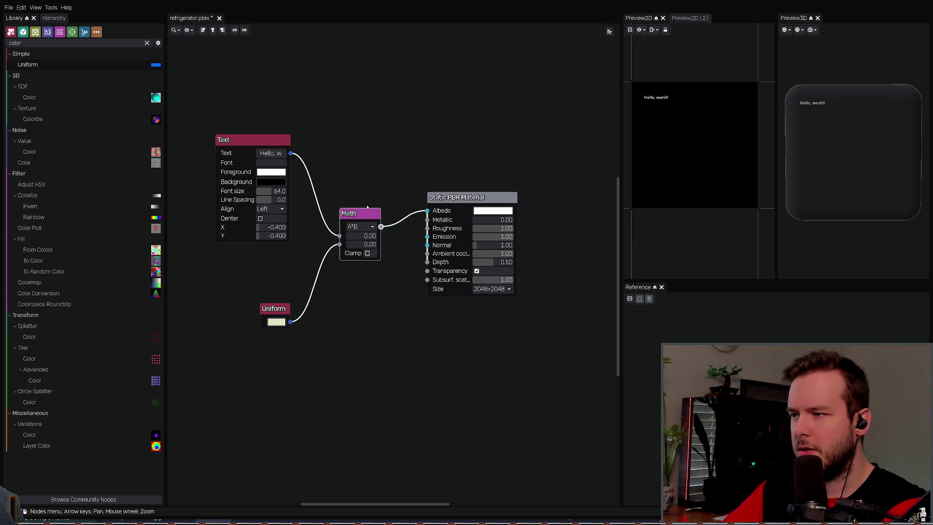
{"action": "key", "text": "ctrl+v"}
Step: Replace the Math node with Vec3 Math: Text into A, Uniform into B, output to Albedo
{"action": "mouse_move", "coordinate": [375, 210]}
{"action": "left_mouse_down"}
{"action": "mouse_move", "coordinate": [329, 171]}
{"action": "mouse_move", "coordinate": [344, 164]}
{"action": "left_mouse_up"}
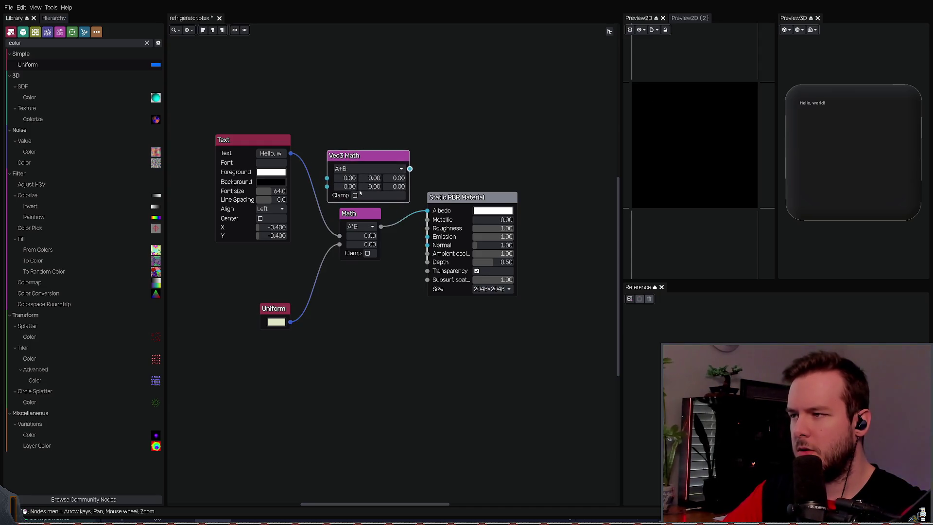
{"action": "key", "text": "Delete"}
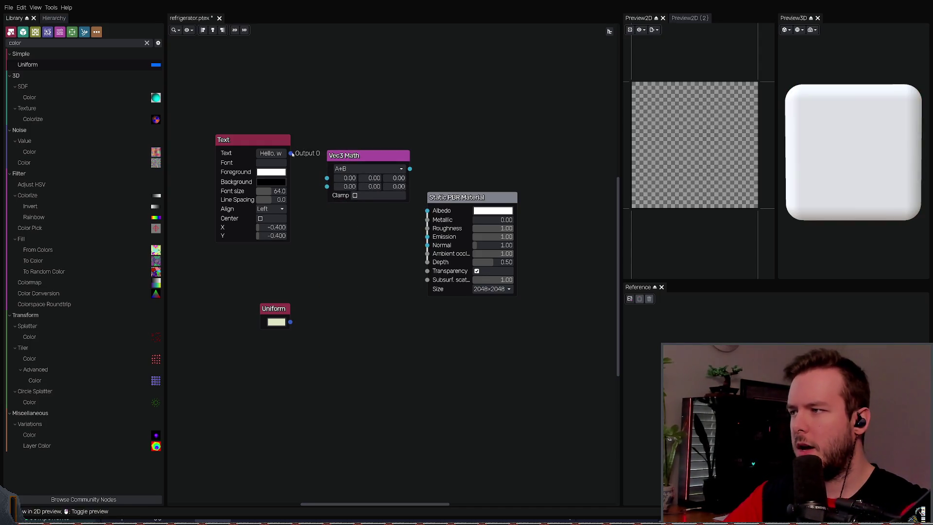
{"action": "left_click_drag", "start_coordinate": [290, 153], "coordinate": [327, 177]}
{"action": "left_click_drag", "start_coordinate": [290, 322], "coordinate": [327, 186]}
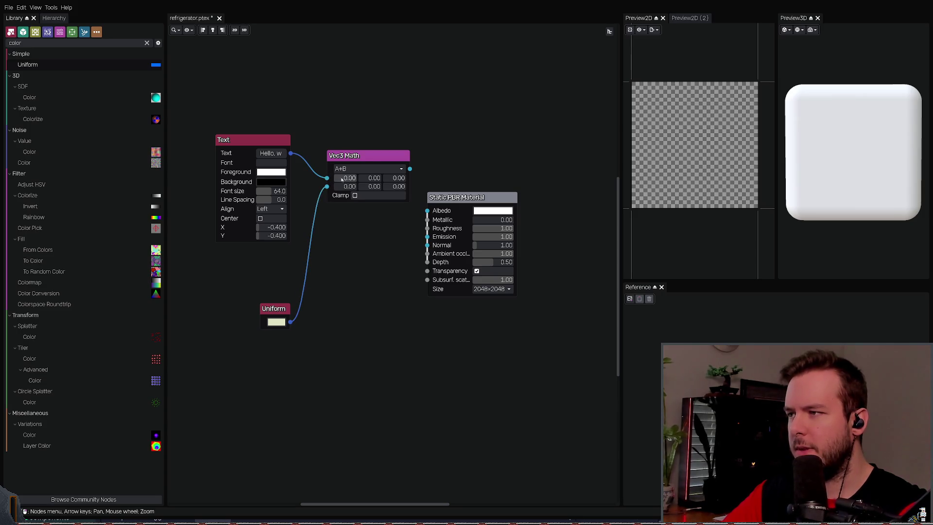
{"action": "left_click_drag", "start_coordinate": [350, 155], "coordinate": [339, 200]}
{"action": "left_click_drag", "start_coordinate": [399, 214], "coordinate": [427, 210]}
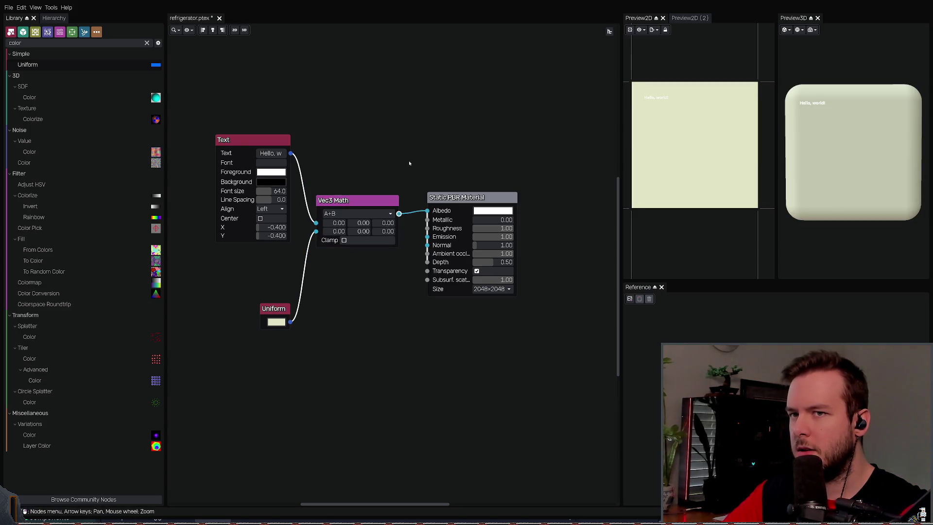
{"action": "left_click_drag", "start_coordinate": [264, 159], "coordinate": [237, 144]}
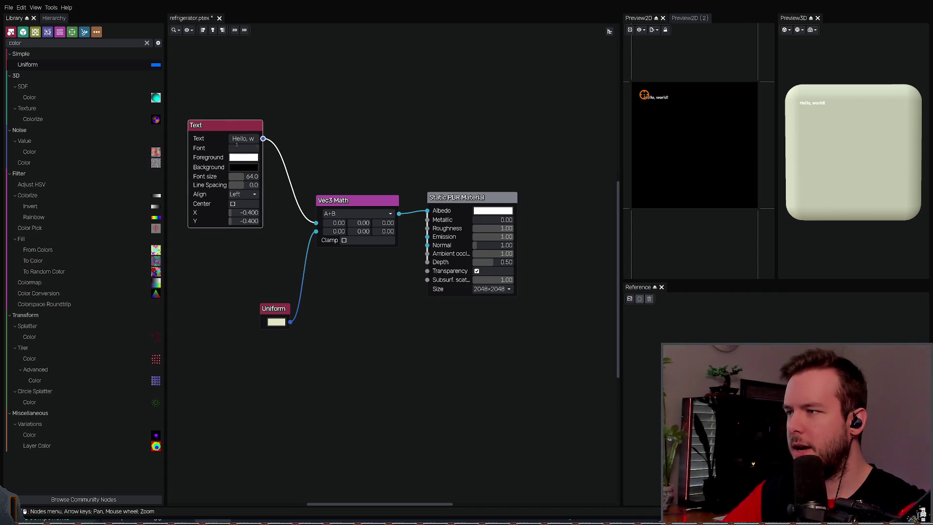
{"action": "left_click_drag", "start_coordinate": [273, 309], "coordinate": [240, 306]}
{"action": "left_click", "coordinate": [365, 282]}
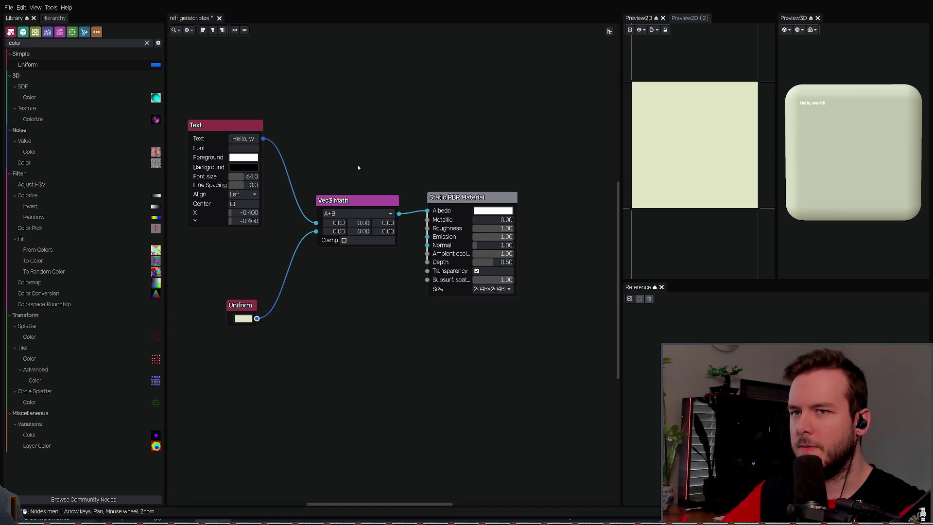
Step: Set the Text node's alignment to Center and enable centring
{"action": "left_click", "coordinate": [233, 204]}
{"action": "left_click", "coordinate": [233, 204]}
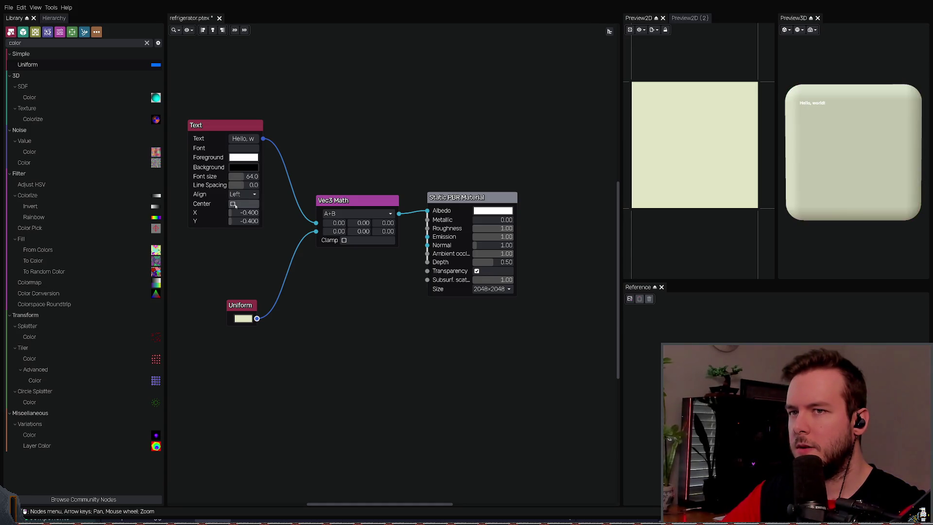
{"action": "left_click", "coordinate": [243, 194]}
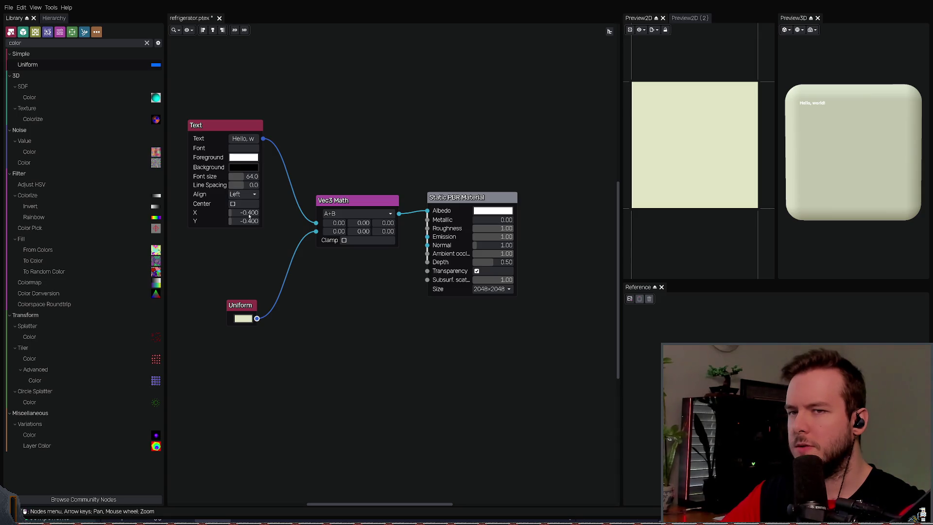
{"action": "left_click", "coordinate": [233, 203]}
{"action": "left_click", "coordinate": [233, 204]}
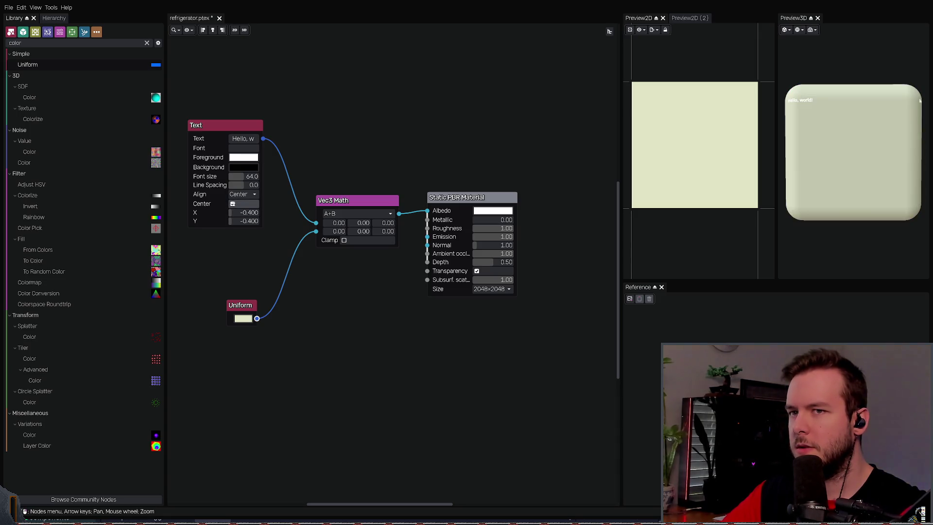
Step: Undo the alignment changes and set the text's X and Y position to 0
{"action": "key", "text": "ctrl+z"}
{"action": "key", "text": "ctrl+z"}
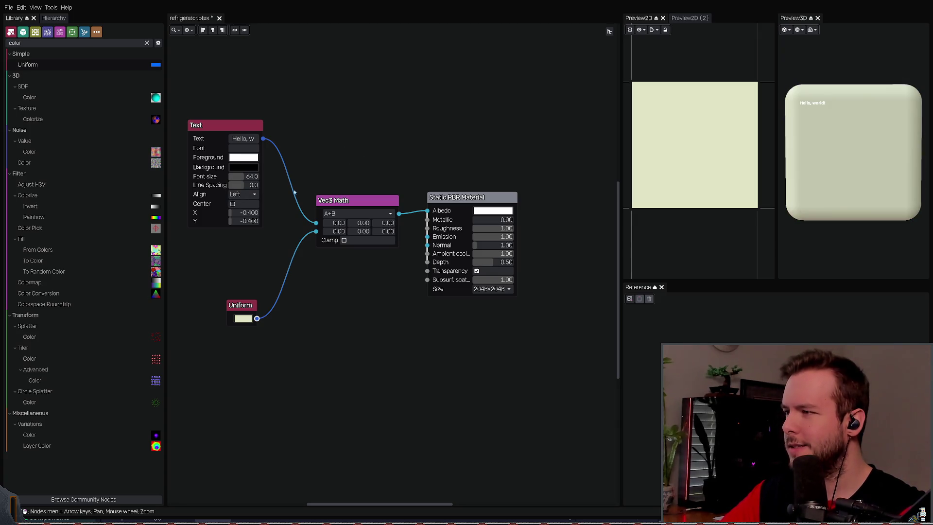
{"action": "double_click", "coordinate": [243, 213]}
{"action": "type", "text": "0"}
{"action": "key", "text": "Tab"}
{"action": "type", "text": "0"}
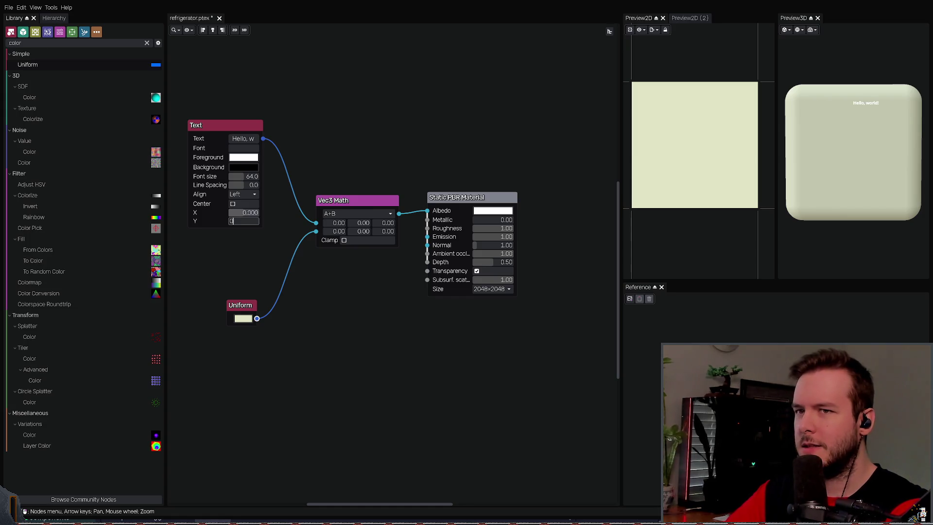
{"action": "key", "text": "Return"}
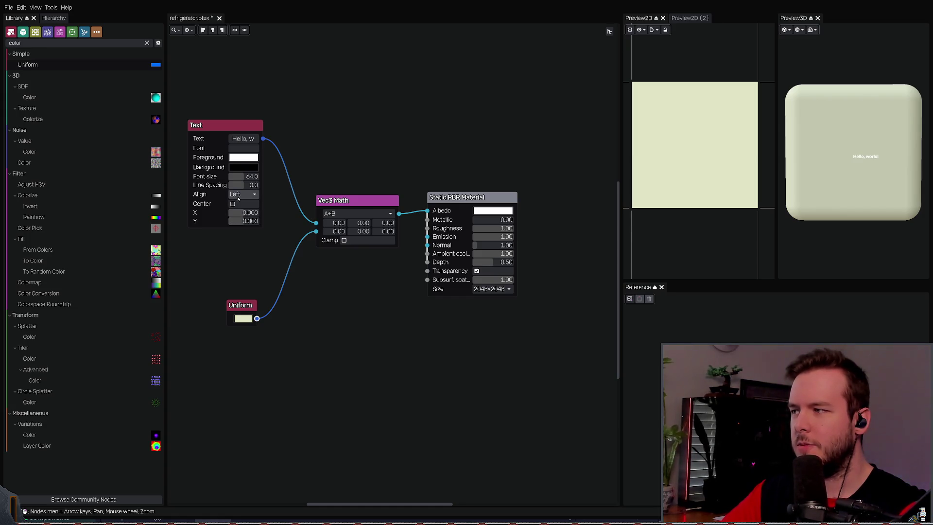
Step: Enable text centring, check the 3D preview, and save refrigerator.ptex
{"action": "scroll", "coordinate": [238, 194], "scroll_direction": "down", "scroll_amount": 1}
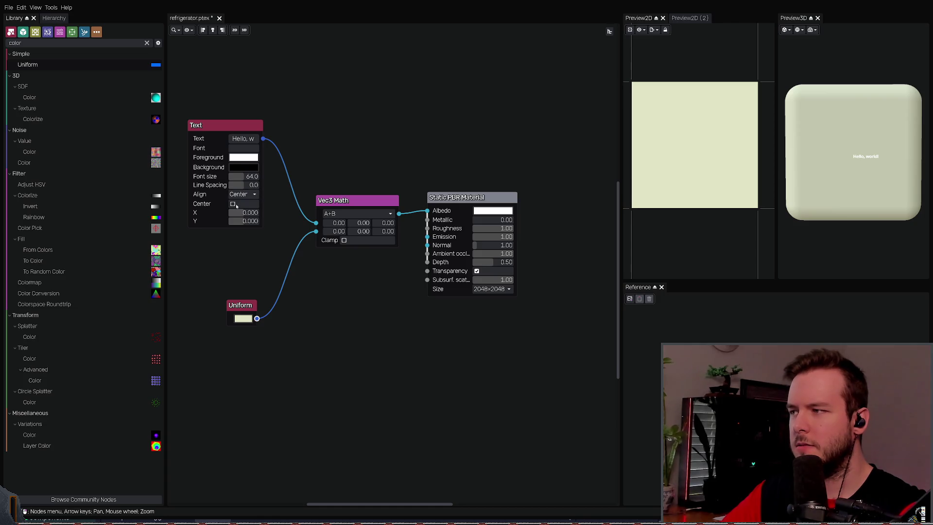
{"action": "left_click", "coordinate": [233, 204]}
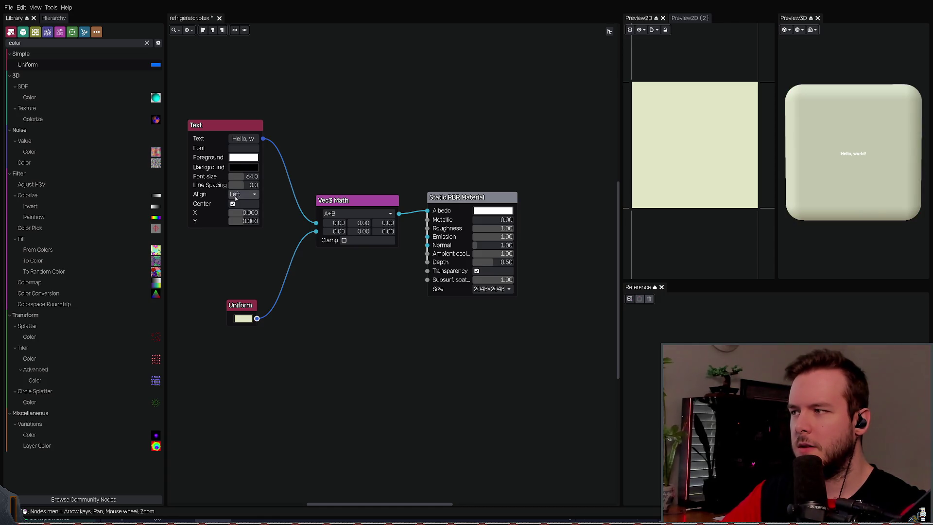
{"action": "scroll", "coordinate": [239, 212], "scroll_direction": "down", "scroll_amount": 1}
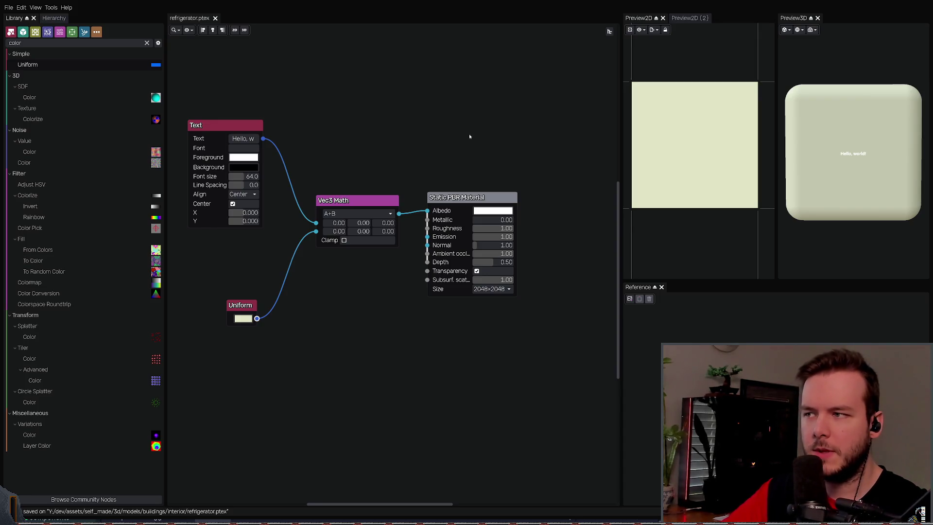
{"action": "mouse_move", "coordinate": [802, 175]}
{"action": "left_mouse_down"}
{"action": "mouse_move", "coordinate": [848, 181]}
{"action": "mouse_move", "coordinate": [799, 182]}
{"action": "left_mouse_up"}
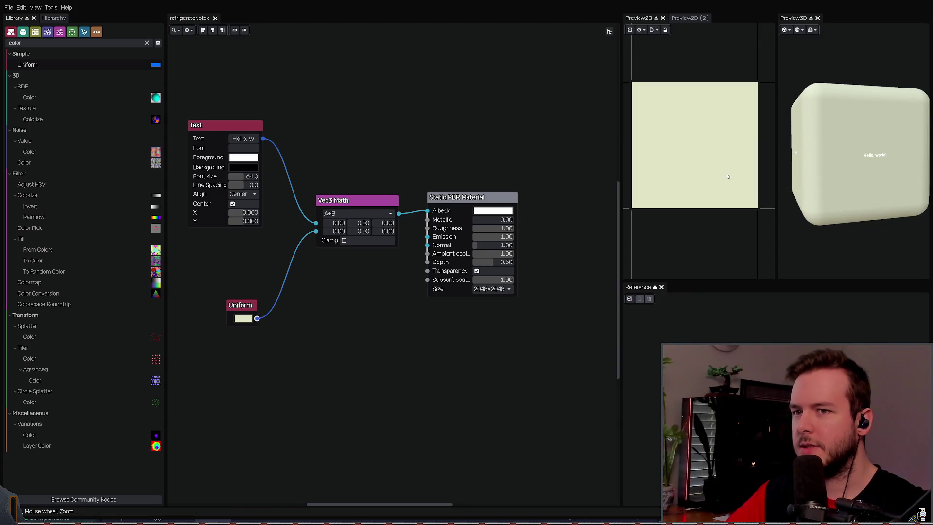
{"action": "key", "text": "ctrl+s"}
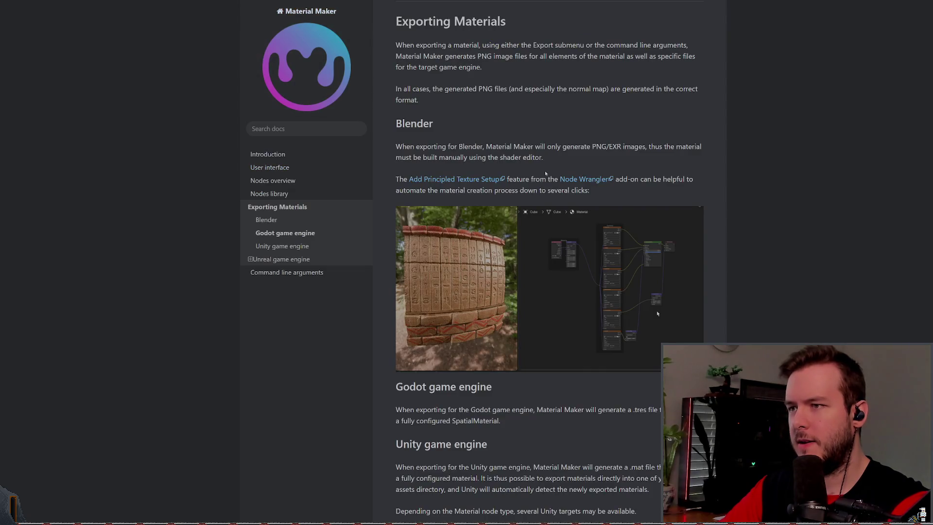
Step: Select and read the Blender export paragraph on the Exporting Materials page
{"action": "triple_click", "coordinate": [516, 158]}
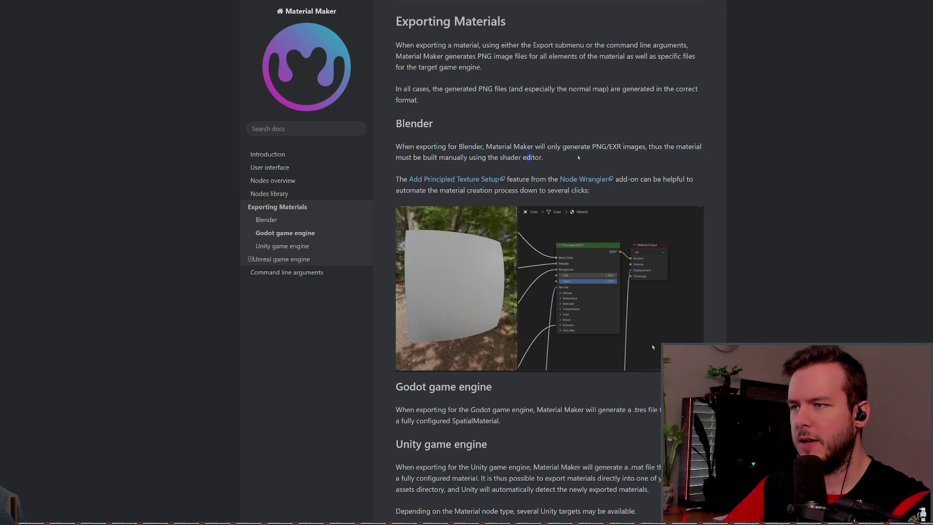
{"action": "left_click_drag", "start_coordinate": [519, 146], "coordinate": [543, 157]}
{"action": "left_click", "coordinate": [595, 138]}
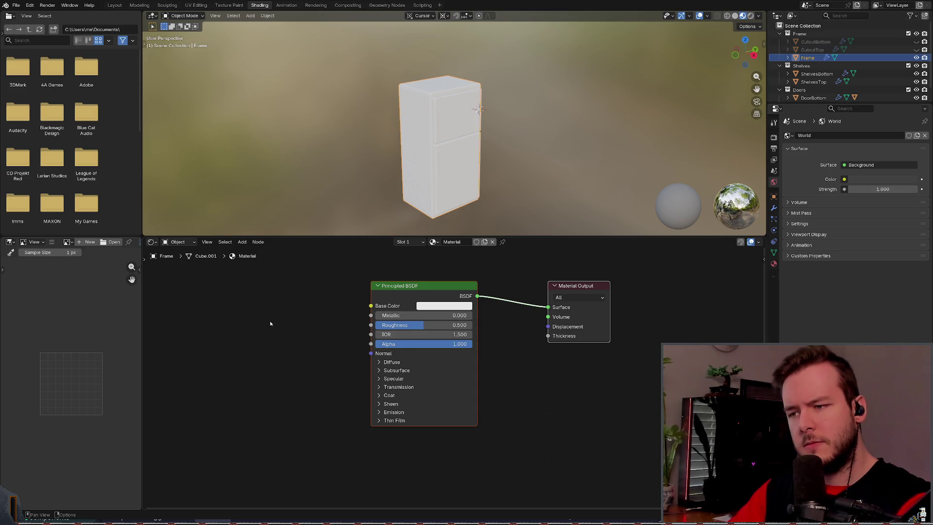
Step: Cancel an accidental Principled BSDF and bring up the Add > Texture node list
{"action": "left_click", "coordinate": [563, 301]}
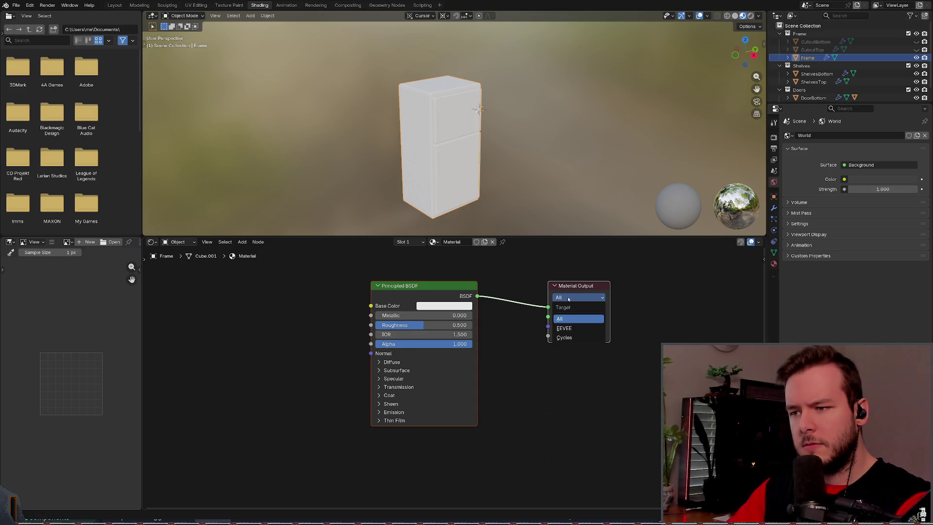
{"action": "right_click", "coordinate": [281, 325]}
{"action": "left_click", "coordinate": [242, 242]}
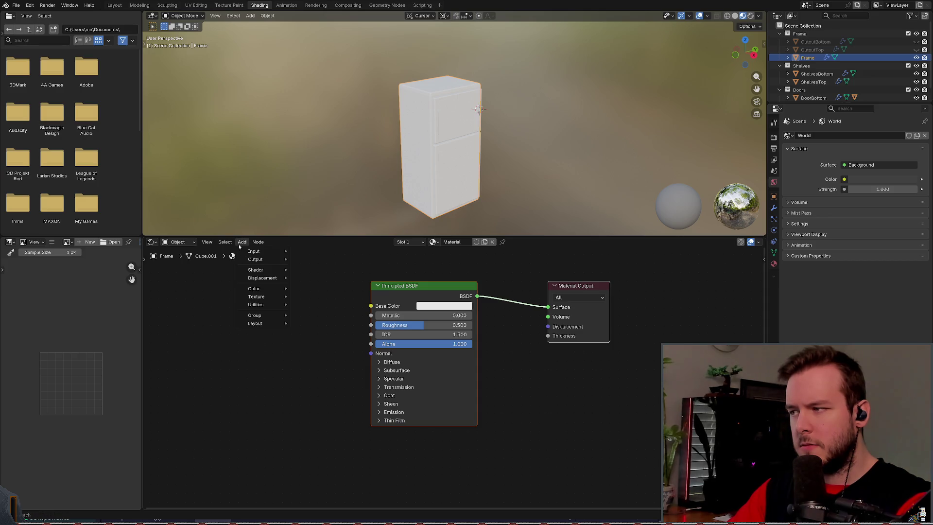
{"action": "mouse_move", "coordinate": [264, 271]}
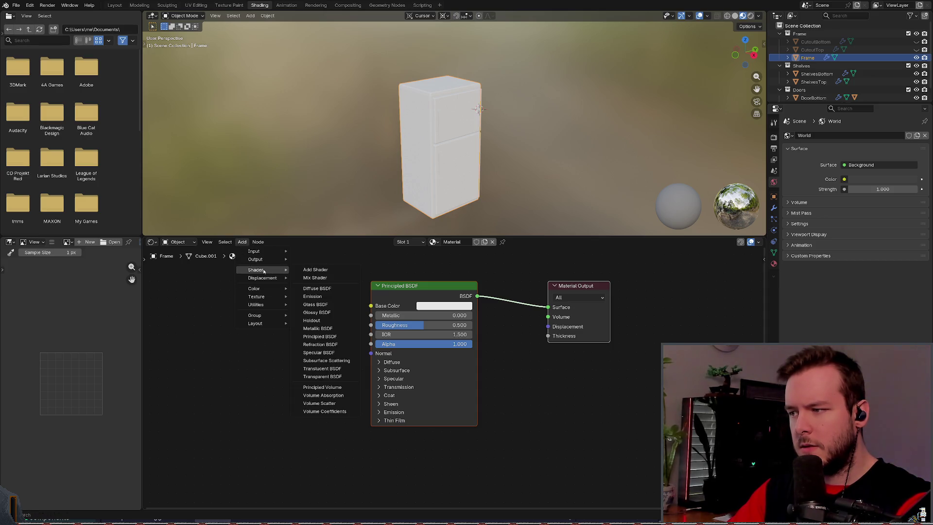
{"action": "left_click", "coordinate": [320, 338]}
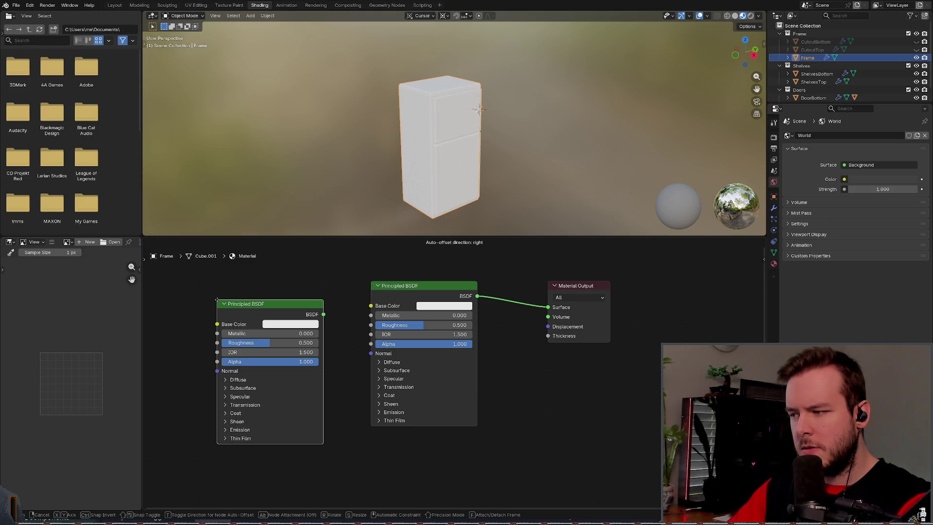
{"action": "key", "text": "Escape"}
{"action": "left_click", "coordinate": [224, 242]}
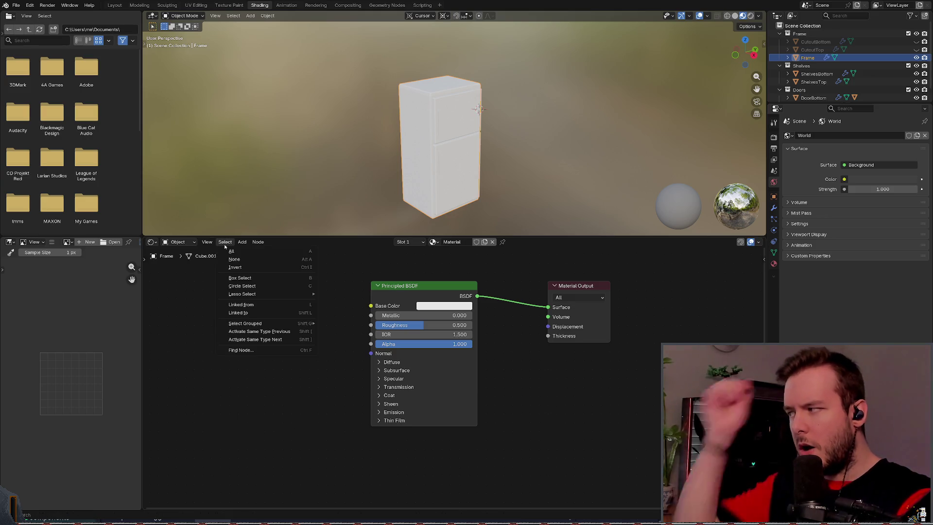
{"action": "mouse_move", "coordinate": [248, 242]}
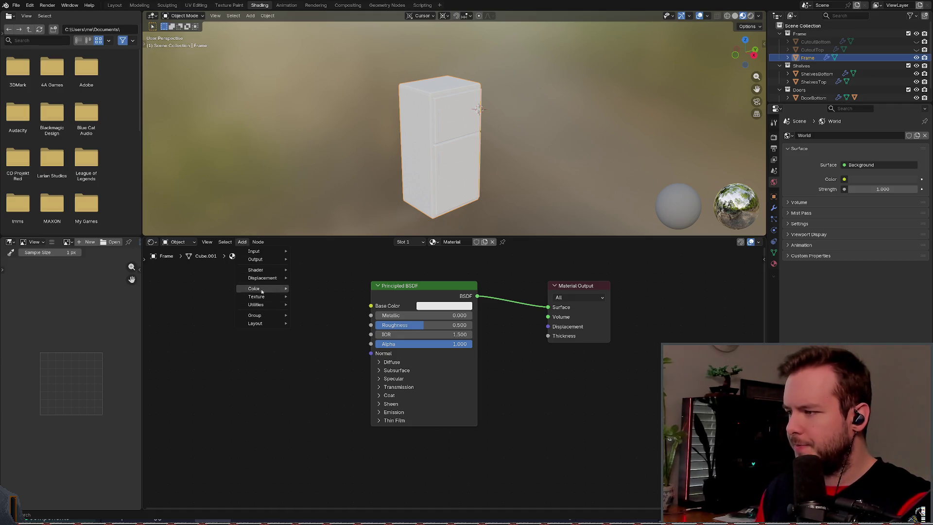
{"action": "mouse_move", "coordinate": [262, 297]}
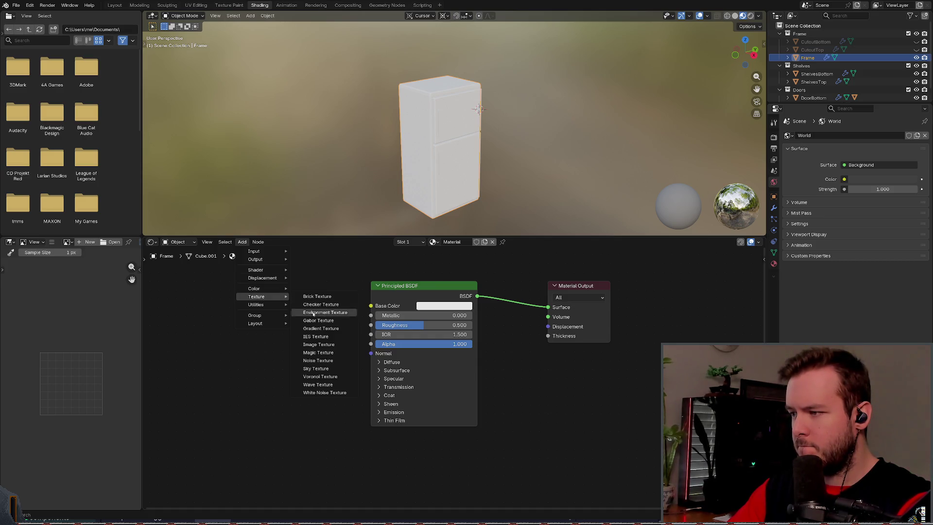
Step: Add an Image Texture loading refrigerator_albedo.png and connect its Color to Base Color
{"action": "left_click", "coordinate": [317, 345]}
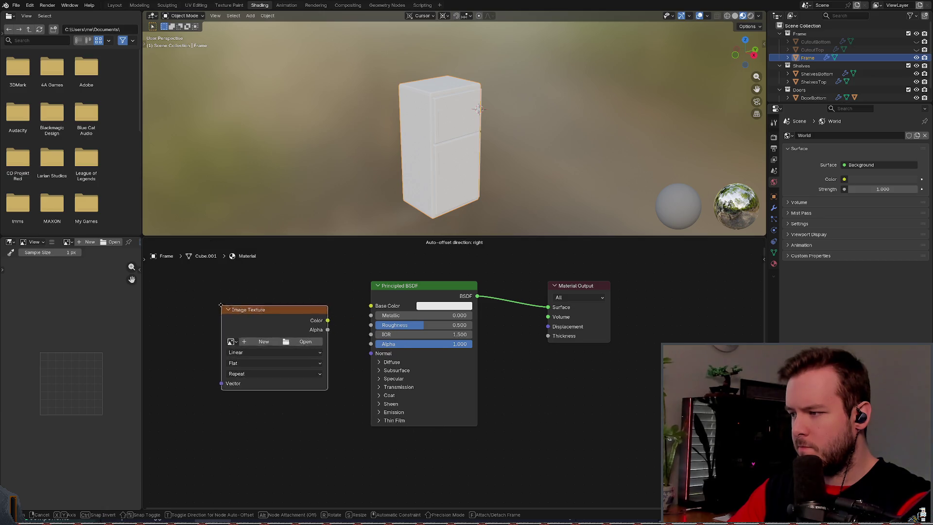
{"action": "left_click", "coordinate": [219, 306]}
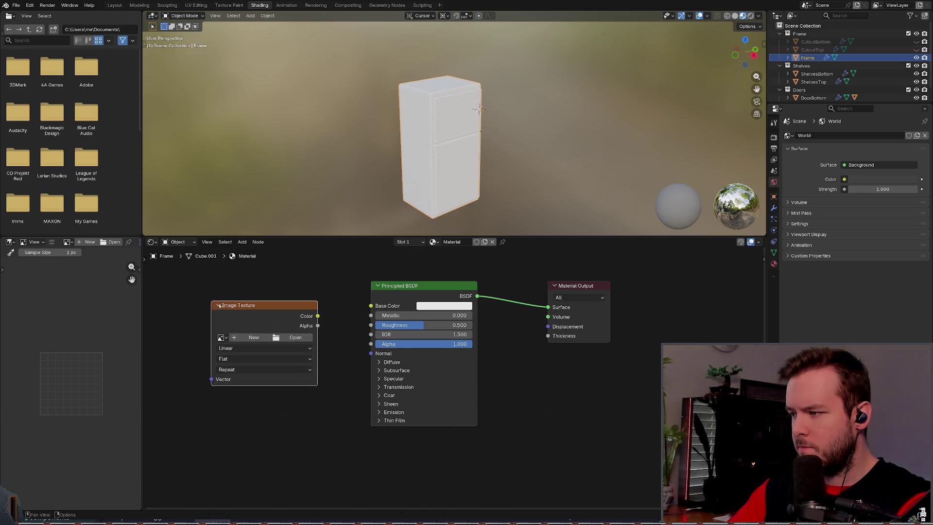
{"action": "left_click", "coordinate": [221, 337]}
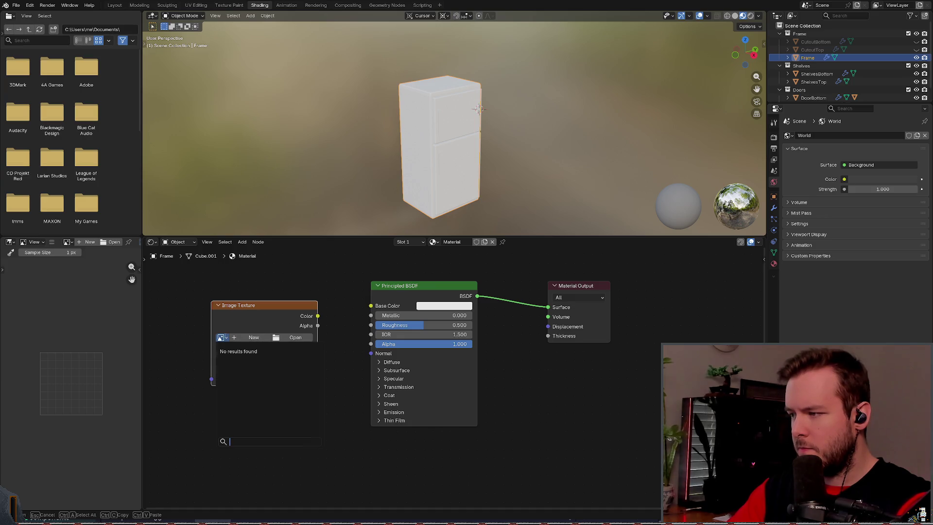
{"action": "key", "text": "Escape"}
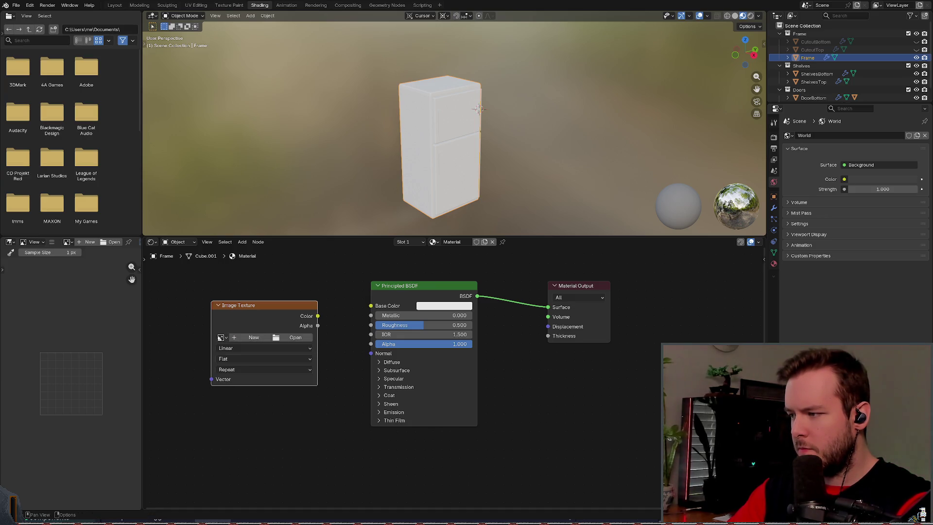
{"action": "left_click", "coordinate": [288, 339]}
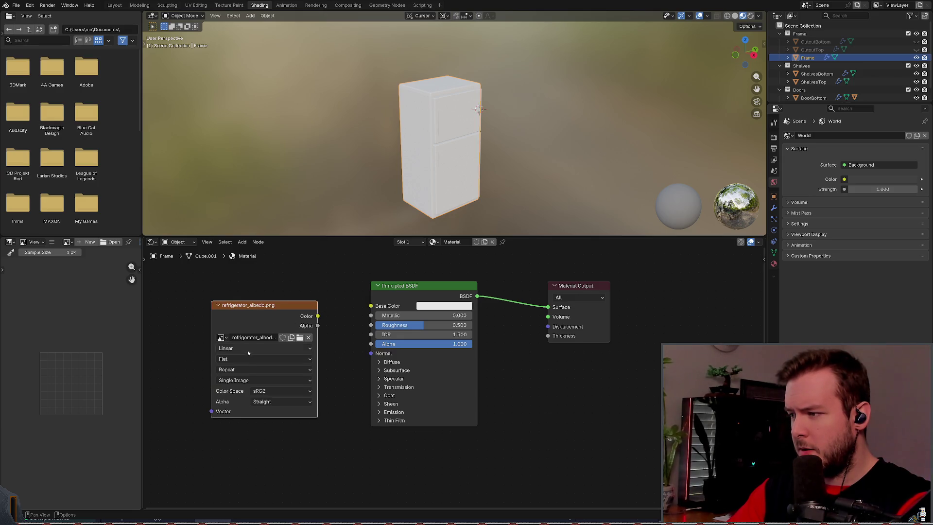
{"action": "left_click_drag", "start_coordinate": [318, 316], "coordinate": [370, 306]}
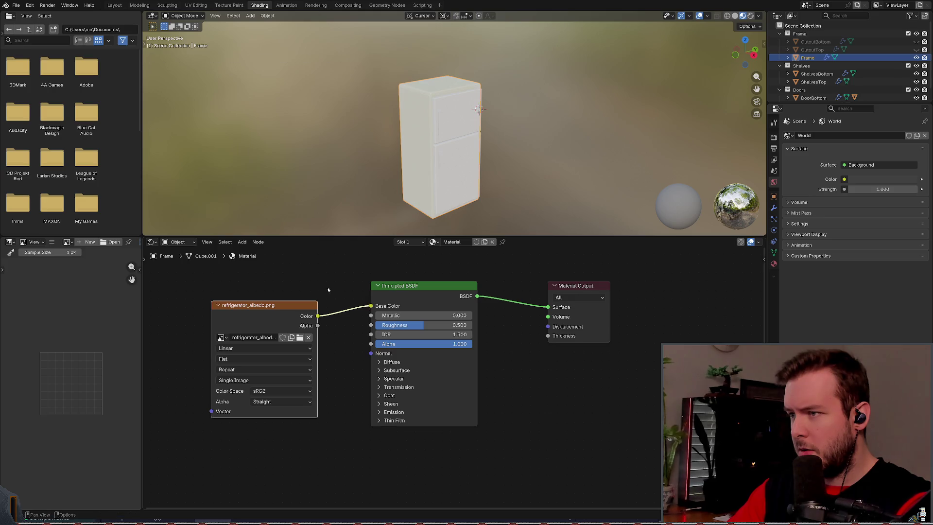
{"action": "scroll", "coordinate": [508, 126], "scroll_direction": "up", "scroll_amount": 5}
{"action": "scroll", "coordinate": [508, 125], "scroll_direction": "down", "scroll_amount": 5}
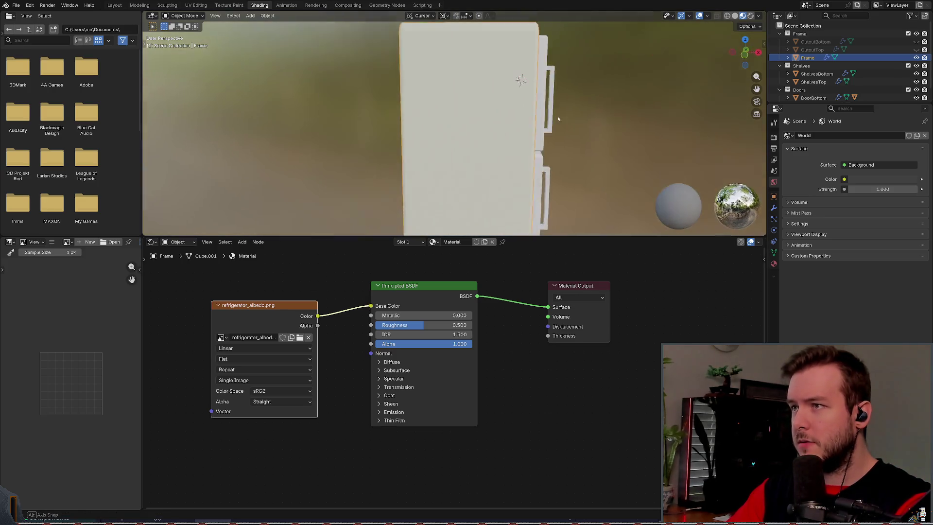
{"action": "mouse_move", "coordinate": [507, 125]}
{"action": "middle_mouse_down"}
{"action": "mouse_move", "coordinate": [417, 164]}
{"action": "mouse_move", "coordinate": [424, 178]}
{"action": "middle_mouse_up"}
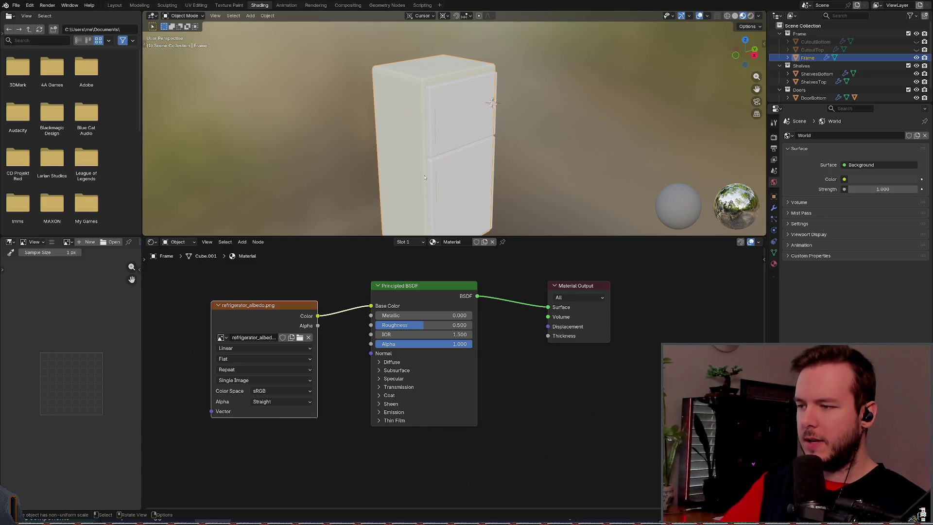
Step: Open the Principled BSDF's context menu and dismiss it without changes
{"action": "right_click", "coordinate": [410, 297]}
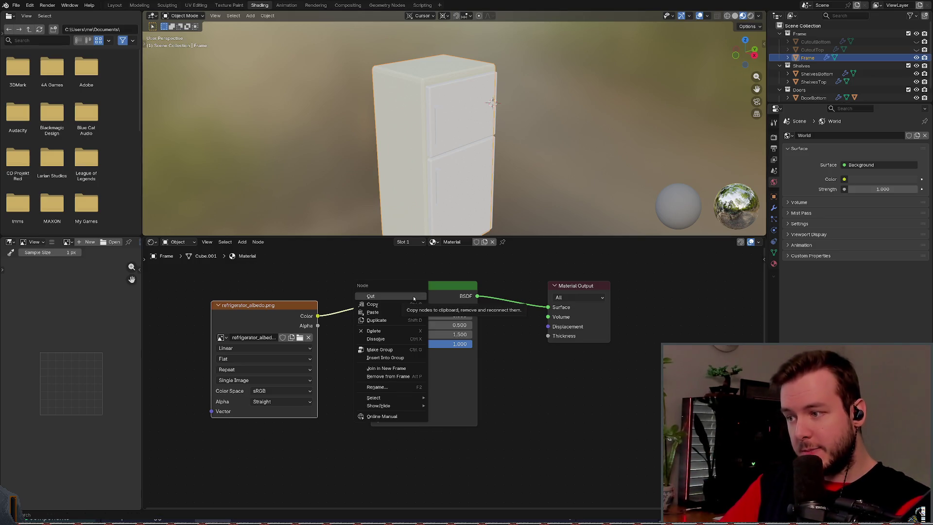
{"action": "key", "text": "Escape"}
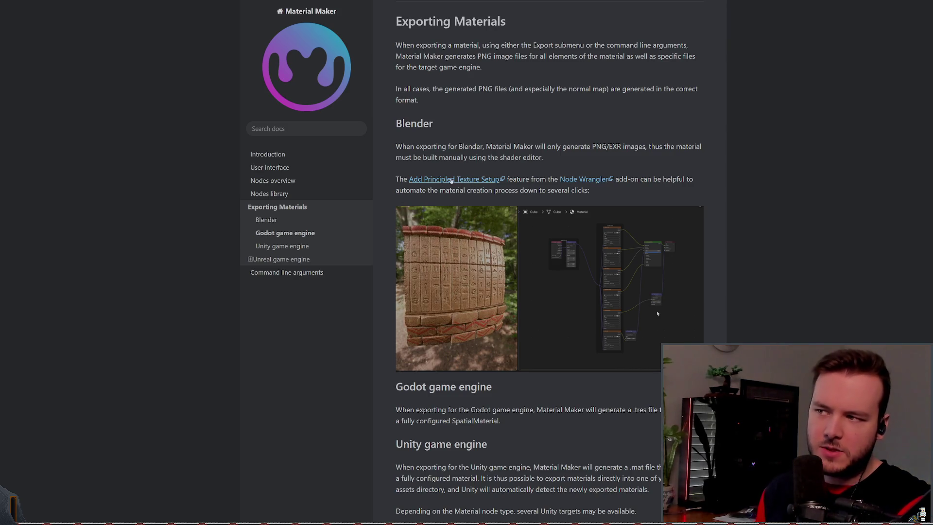
Step: Read the Blender Manual's Node Wrangler page, then go back to the fridge material nodes in Blender
{"action": "left_click", "coordinate": [589, 180]}
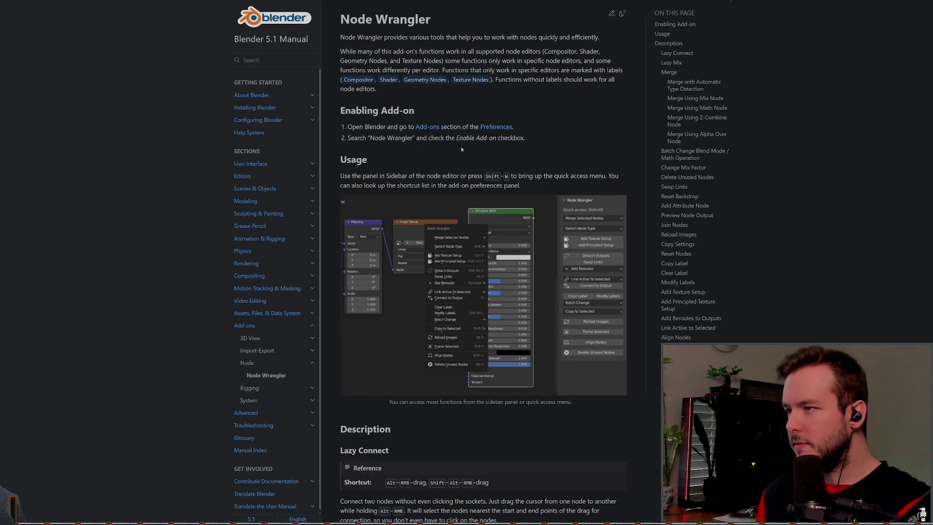
{"action": "key", "text": "alt+Tab"}
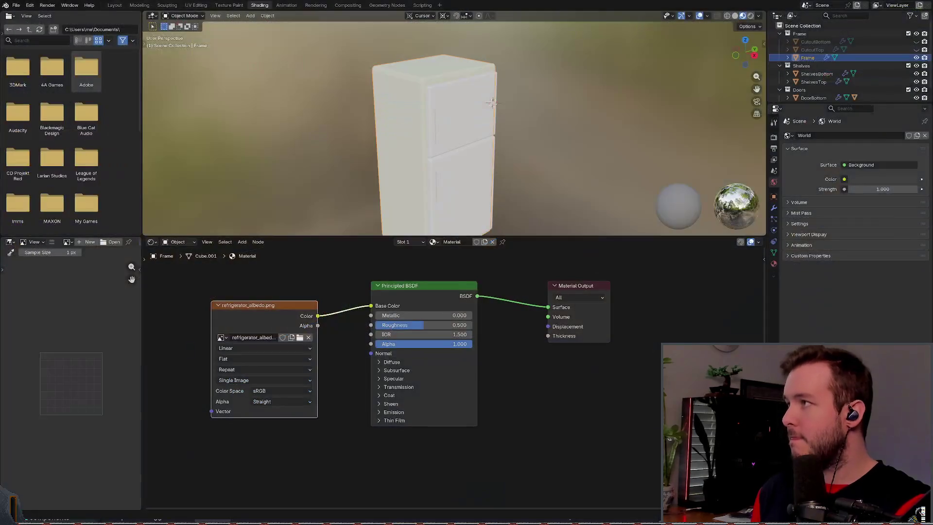
Step: Remove the fridge frame's material slot and save refrigerator.blend
{"action": "left_click", "coordinate": [16, 5]}
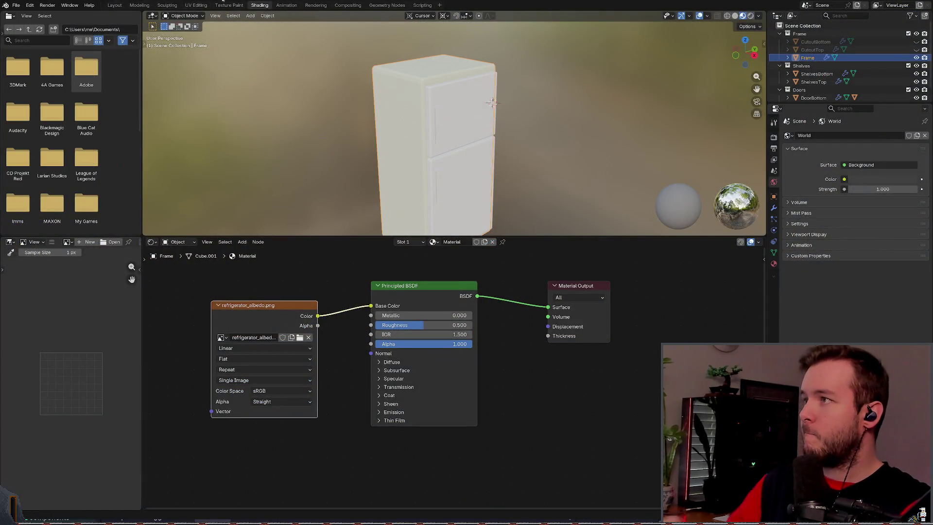
{"action": "scroll", "coordinate": [352, 277], "scroll_direction": "down", "scroll_amount": 1}
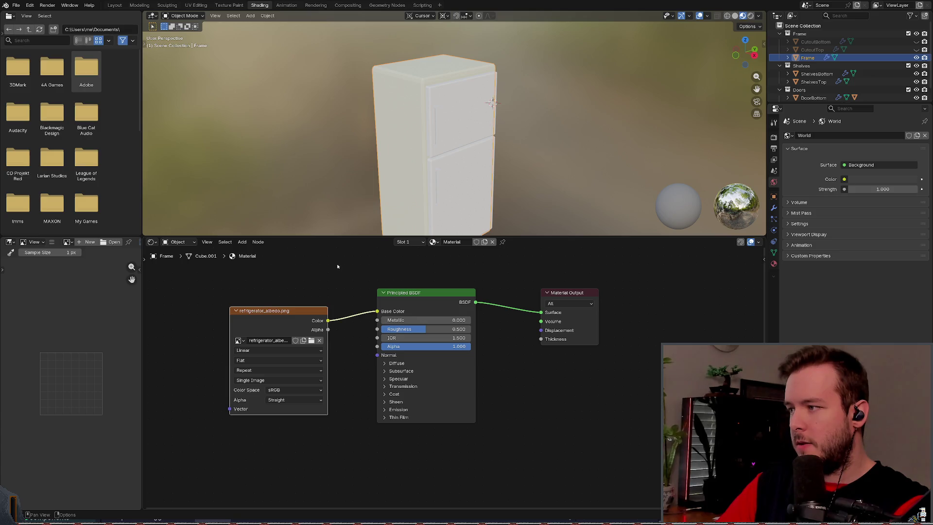
{"action": "left_click", "coordinate": [774, 263]}
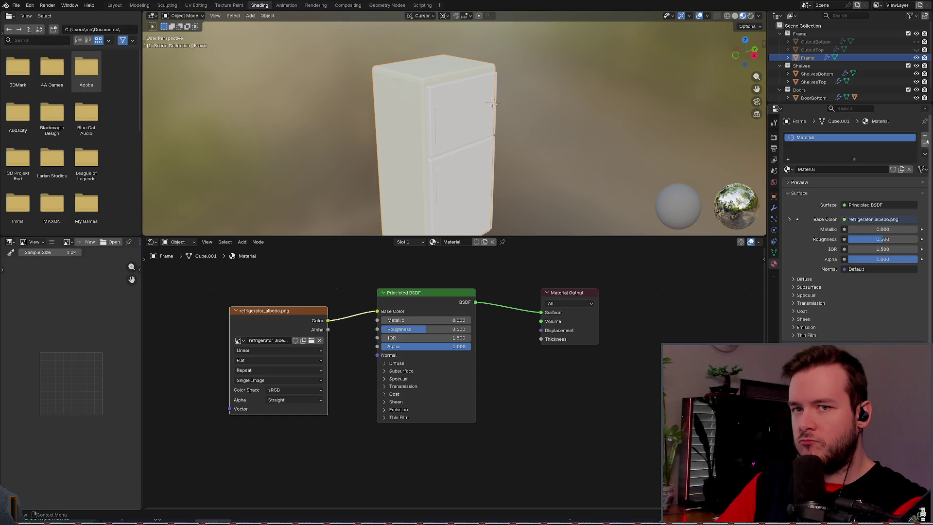
{"action": "left_click", "coordinate": [924, 144]}
{"action": "key", "text": "ctrl+s"}
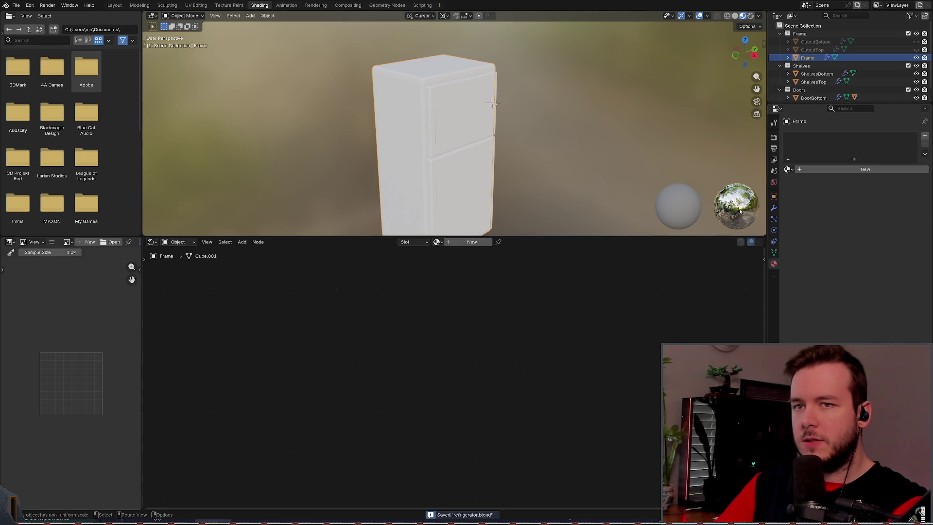
Step: Face the fridge front, deselect the Frame object, and switch to the Layout workspace
{"action": "mouse_move", "coordinate": [740, 211]}
{"action": "middle_mouse_down"}
{"action": "mouse_move", "coordinate": [524, 188]}
{"action": "mouse_move", "coordinate": [504, 129]}
{"action": "mouse_move", "coordinate": [522, 137]}
{"action": "middle_mouse_up"}
{"action": "left_click", "coordinate": [514, 131]}
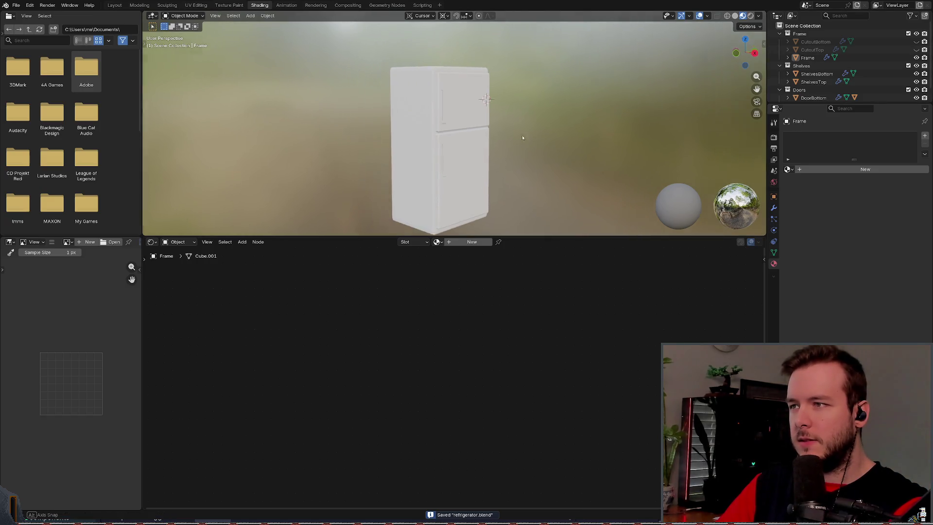
{"action": "left_click", "coordinate": [114, 5]}
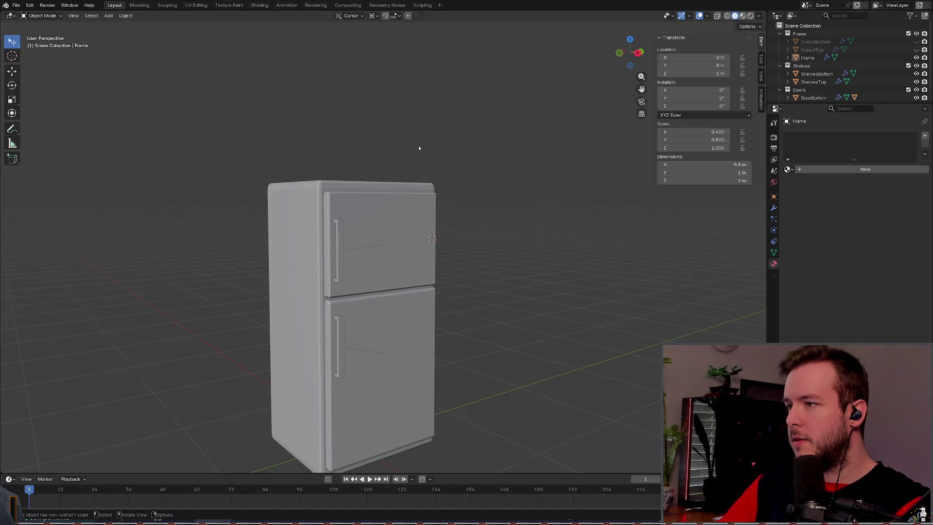
Step: Save refrigerator.blend, then create Material.001 for the fridge frame in the Shading workspace
{"action": "left_click", "coordinate": [30, 4]}
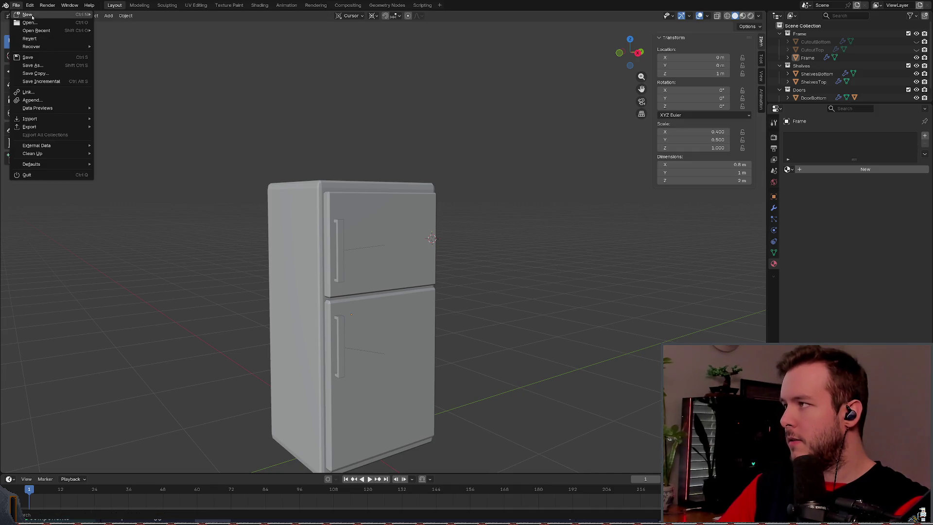
{"action": "left_click", "coordinate": [31, 5]}
{"action": "left_click", "coordinate": [31, 4]}
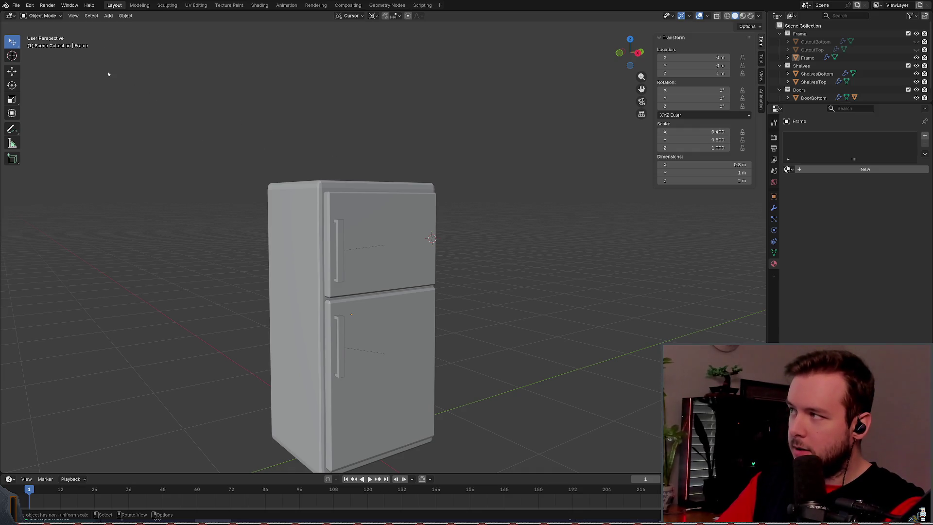
{"action": "key", "text": "ctrl+s"}
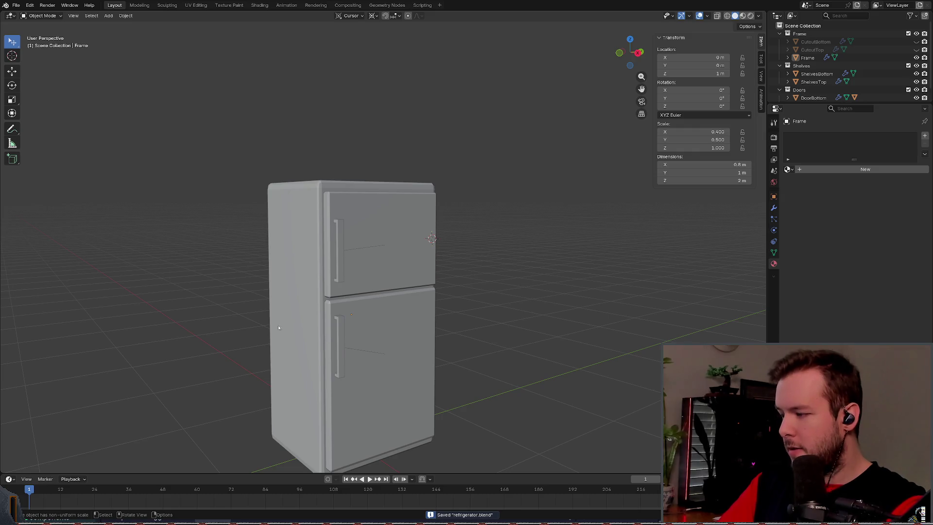
{"action": "left_click", "coordinate": [259, 5]}
{"action": "left_click", "coordinate": [472, 242]}
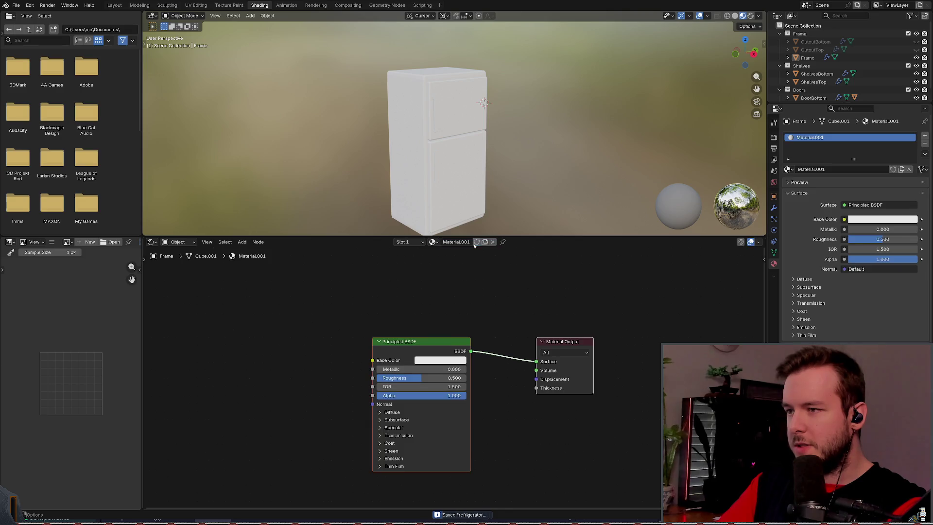
Step: Inspect the Principled BSDF node's context menu in the Shading workspace
{"action": "right_click", "coordinate": [411, 347]}
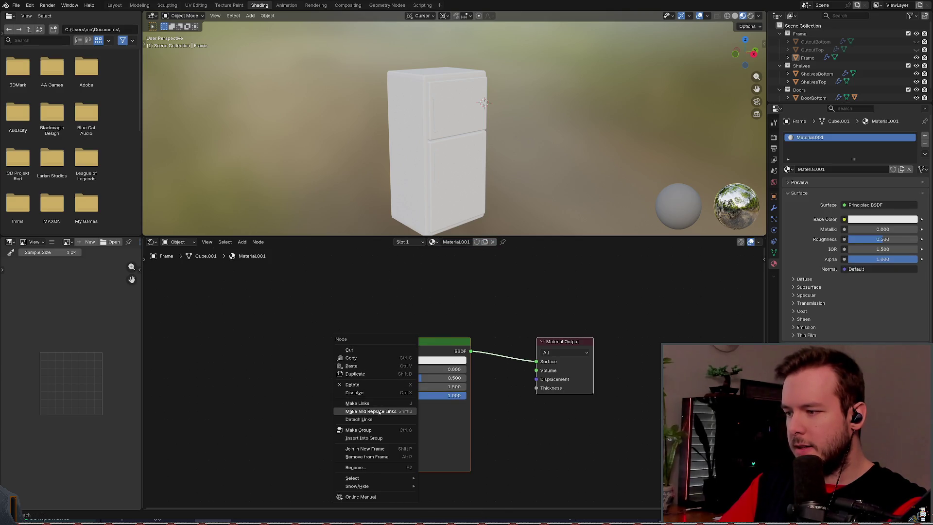
{"action": "key", "text": "Escape"}
{"action": "right_click", "coordinate": [404, 347]}
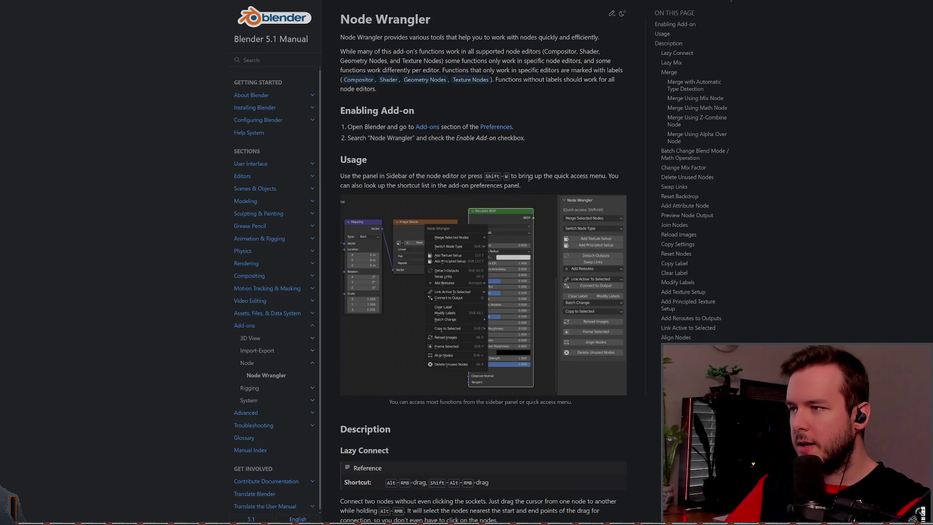
{"action": "key", "text": "alt+Tab"}
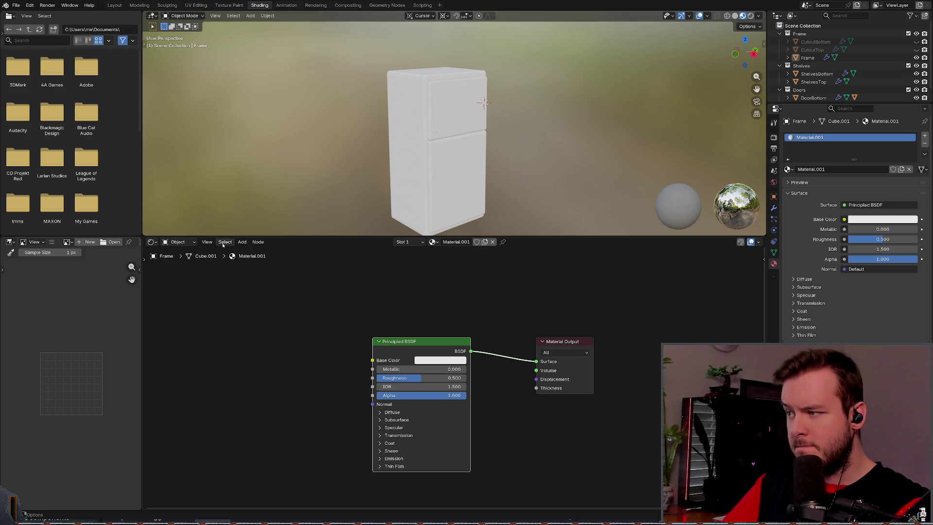
Step: Browse the node editor's header menus and toggle its side panel
{"action": "left_click", "coordinate": [196, 242]}
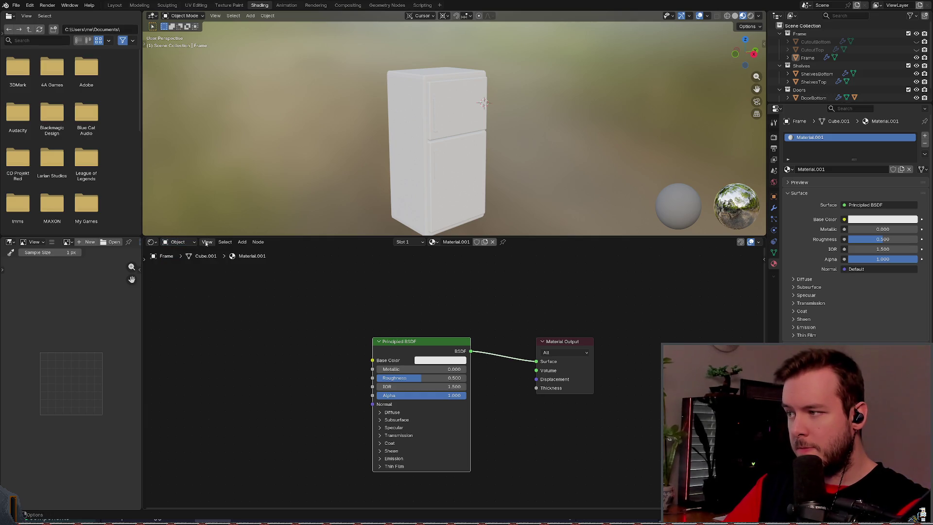
{"action": "left_click", "coordinate": [207, 242]}
{"action": "left_click", "coordinate": [205, 261]}
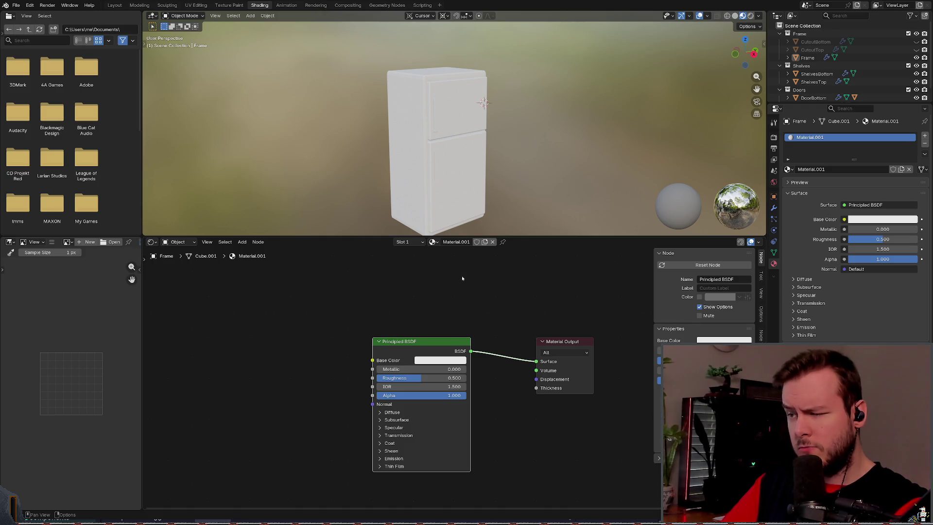
{"action": "left_click", "coordinate": [207, 242]}
{"action": "left_click", "coordinate": [232, 256]}
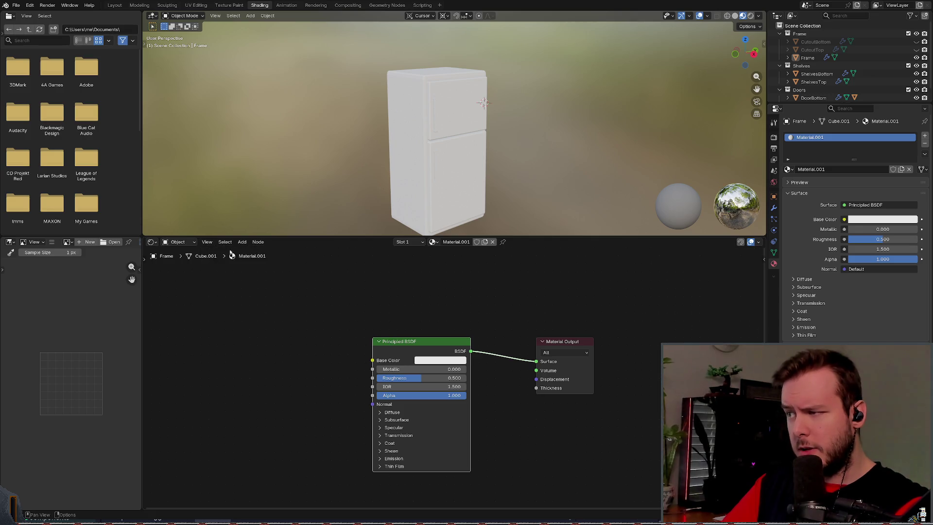
{"action": "left_click", "coordinate": [225, 242]}
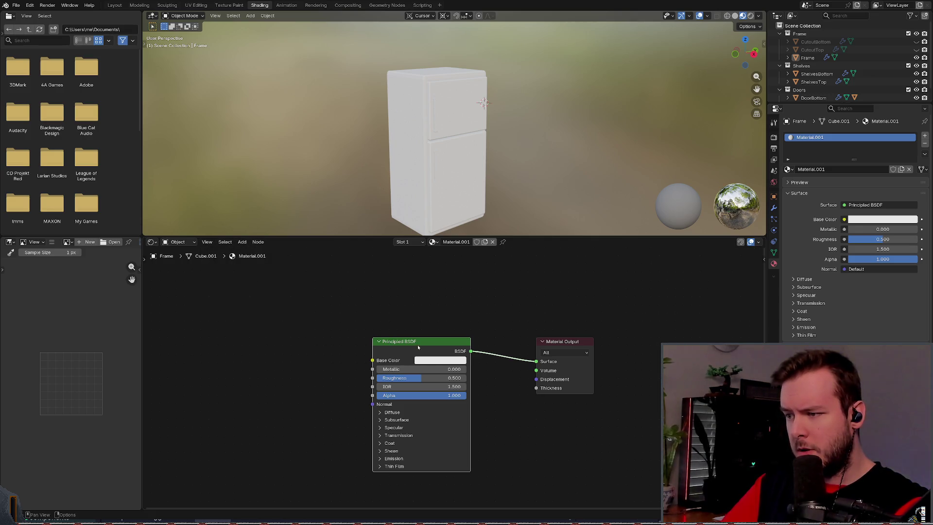
Step: Try the Node Wrangler quick menu, the tool strip and the editor-type list, leaving everything unchanged
{"action": "key", "text": "shift+w"}
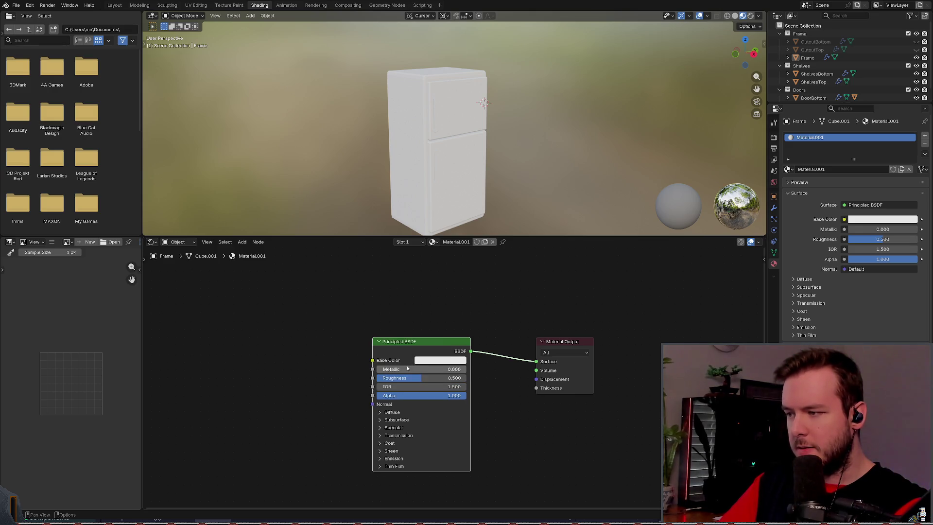
{"action": "left_click", "coordinate": [206, 242]}
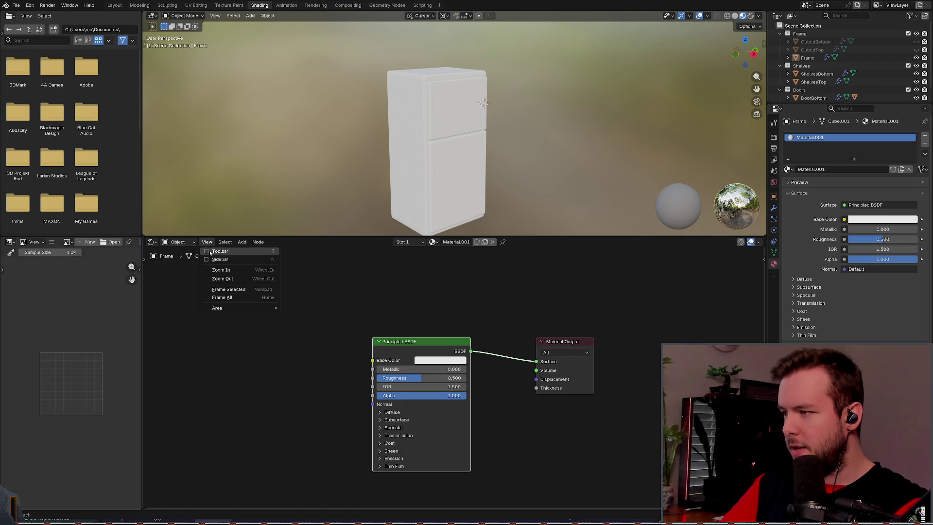
{"action": "left_click", "coordinate": [219, 250]}
{"action": "left_click", "coordinate": [207, 242]}
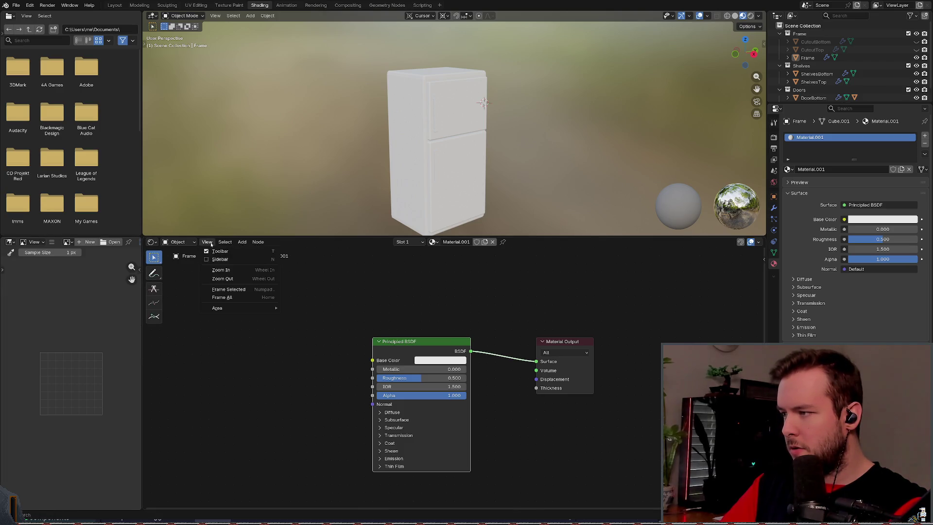
{"action": "left_click", "coordinate": [151, 242]}
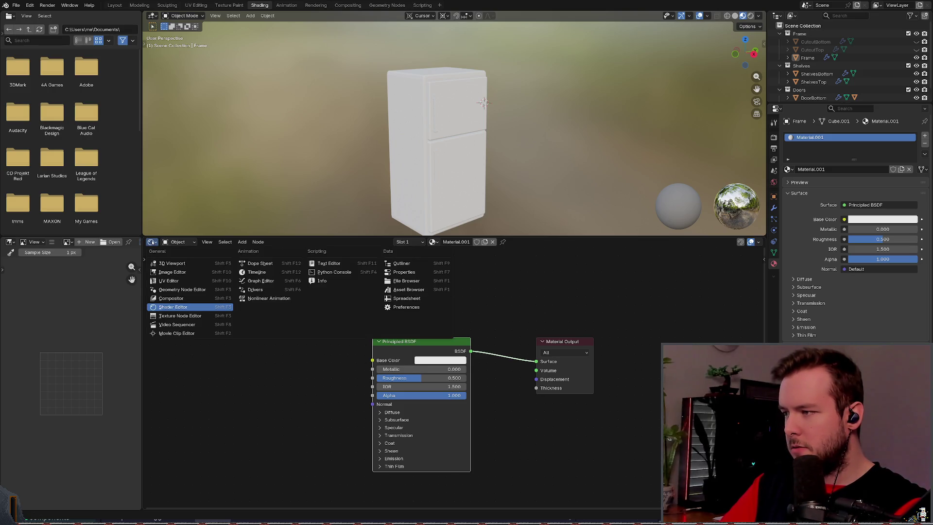
{"action": "left_click", "coordinate": [151, 242]}
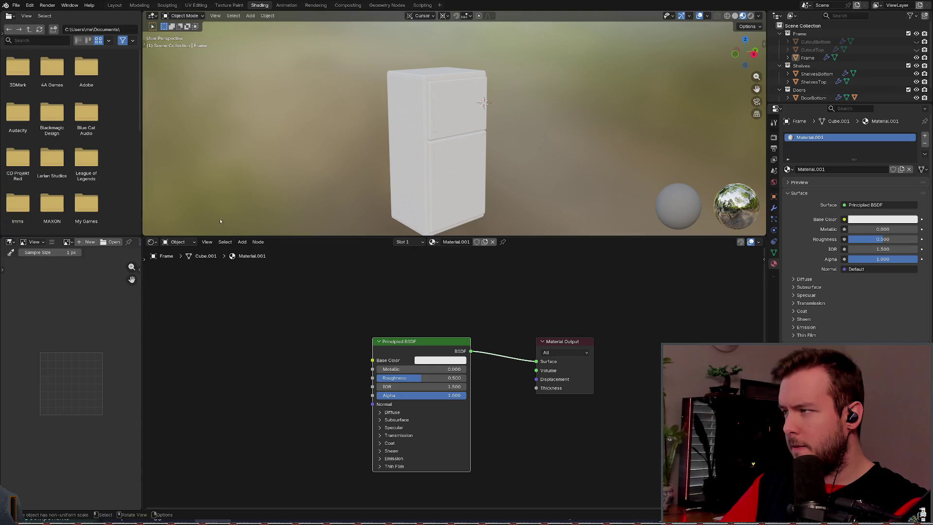
Step: Deselect the Principled BSDF node and save the project as refrigerator.blend
{"action": "left_click", "coordinate": [65, 6]}
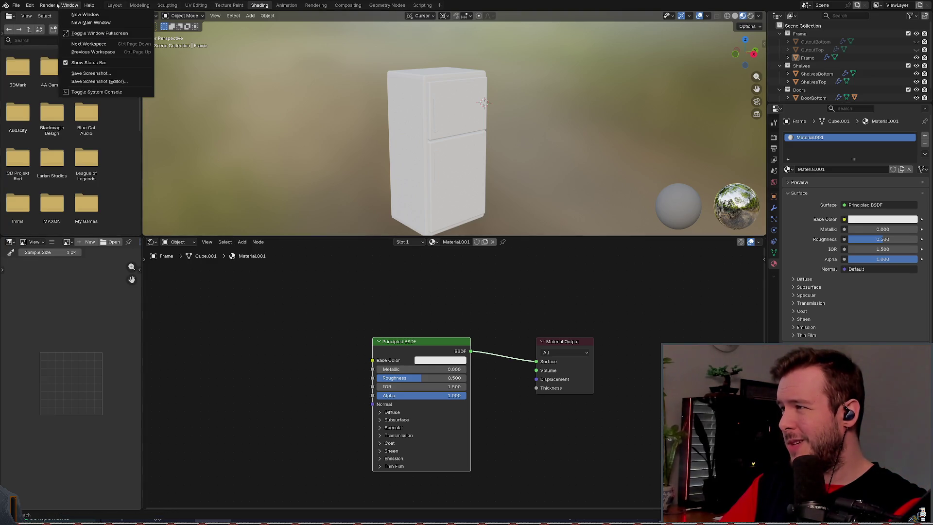
{"action": "left_click", "coordinate": [238, 341]}
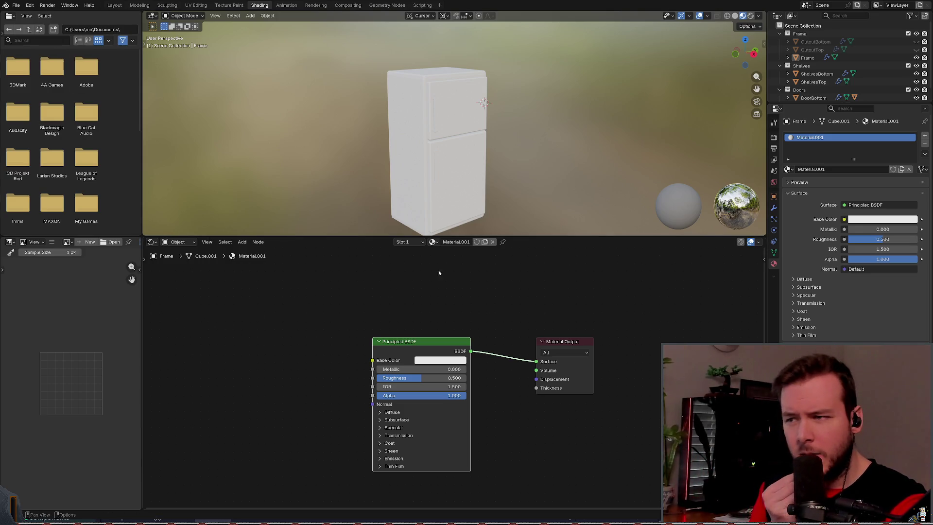
{"action": "left_click", "coordinate": [412, 311]}
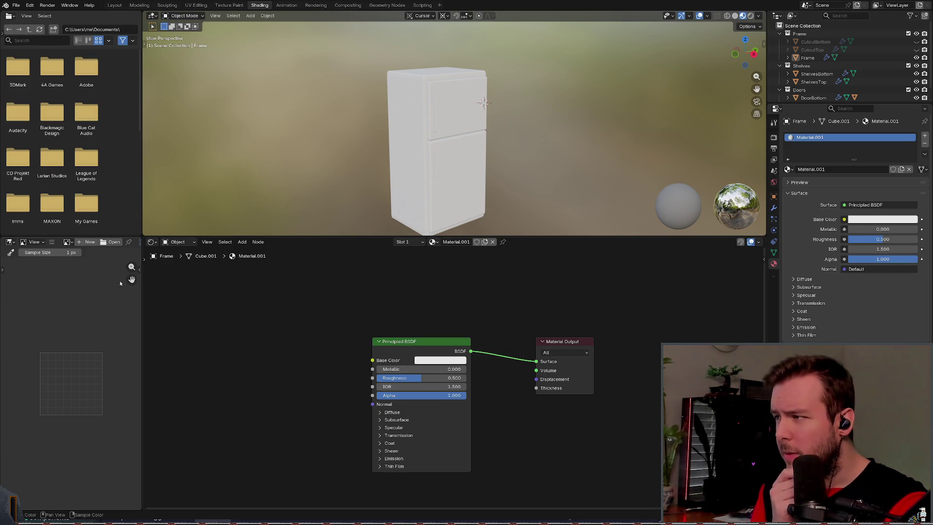
{"action": "left_click", "coordinate": [17, 6]}
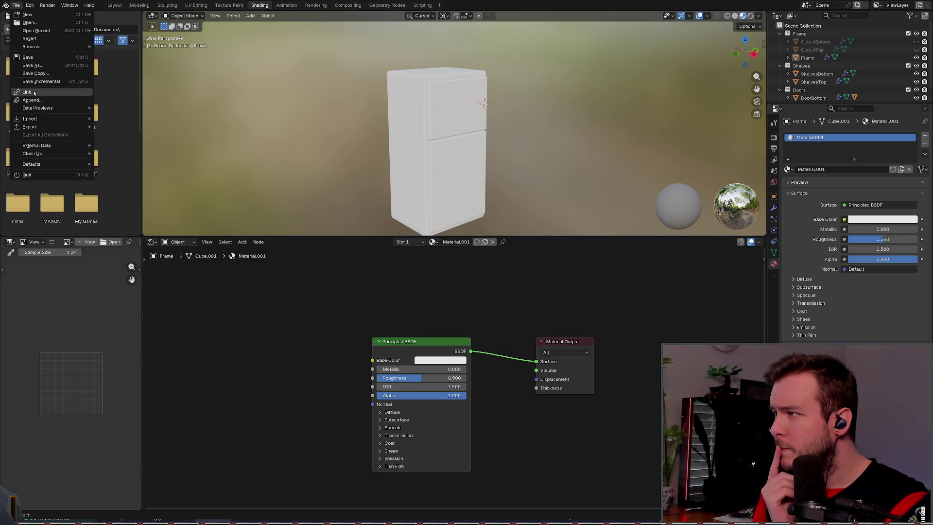
{"action": "left_click", "coordinate": [24, 66]}
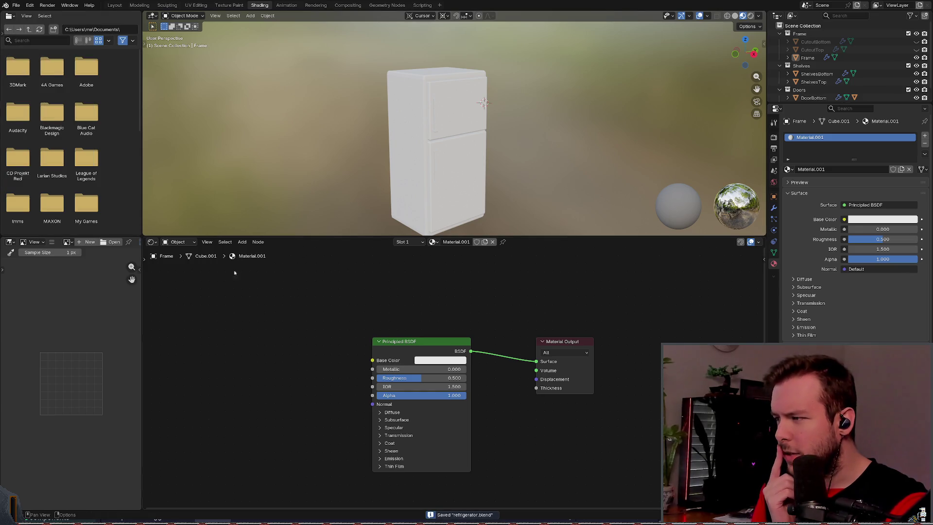
{"action": "left_click", "coordinate": [152, 242]}
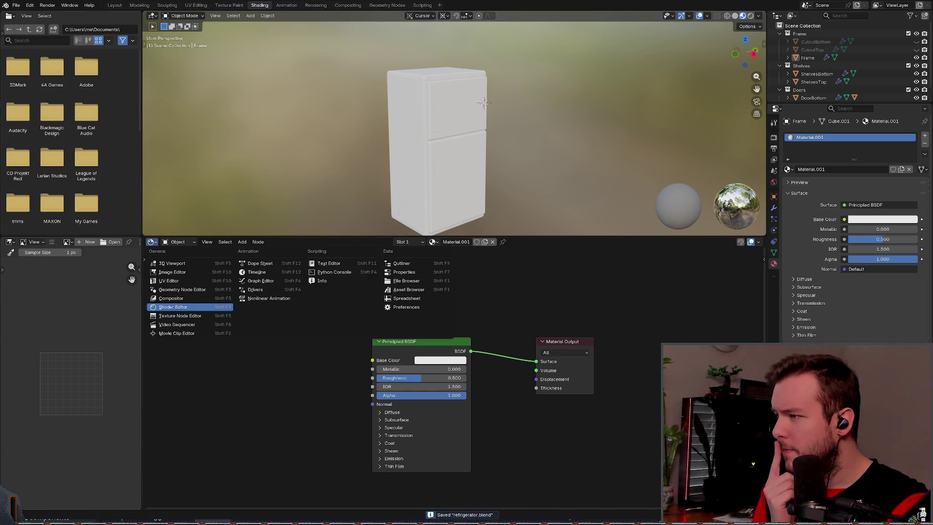
{"action": "left_click", "coordinate": [206, 389]}
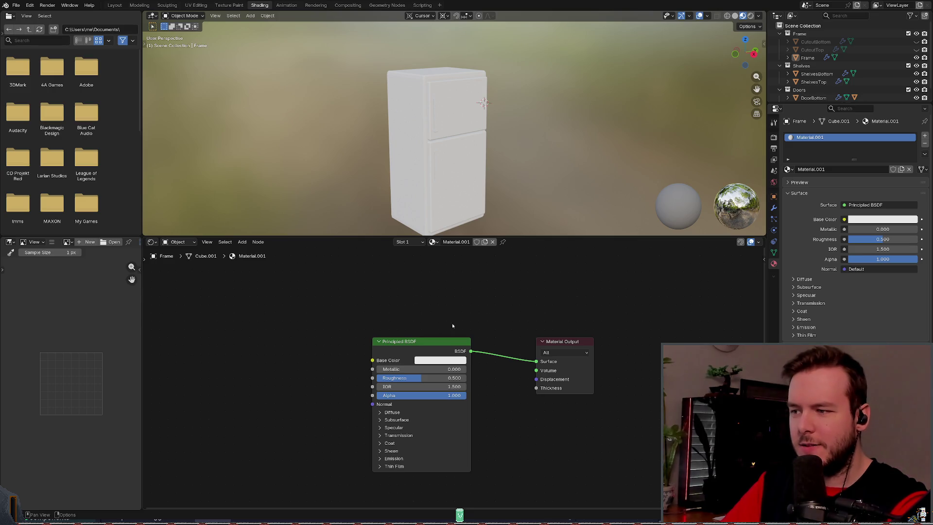
{"action": "middle_click_drag", "start_coordinate": [393, 305], "coordinate": [381, 299]}
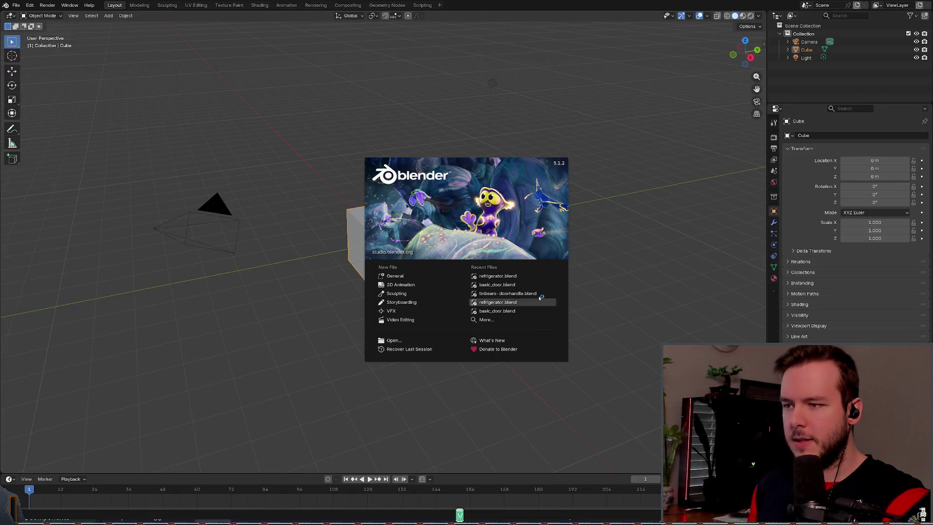
Step: Reopen refrigerator.blend from Recent Files and check the Principled BSDF node's context menu
{"action": "left_click", "coordinate": [496, 276]}
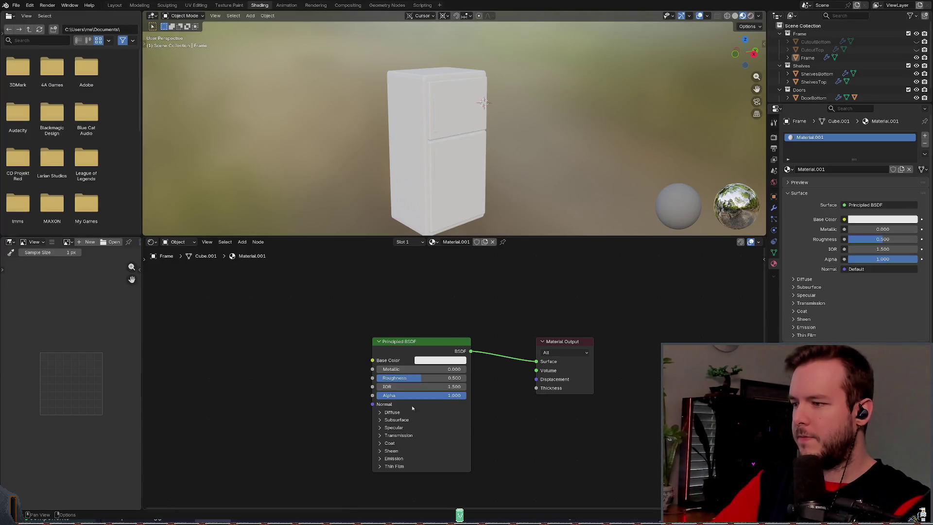
{"action": "right_click", "coordinate": [398, 349]}
{"action": "key", "text": "Escape"}
{"action": "right_click", "coordinate": [399, 348]}
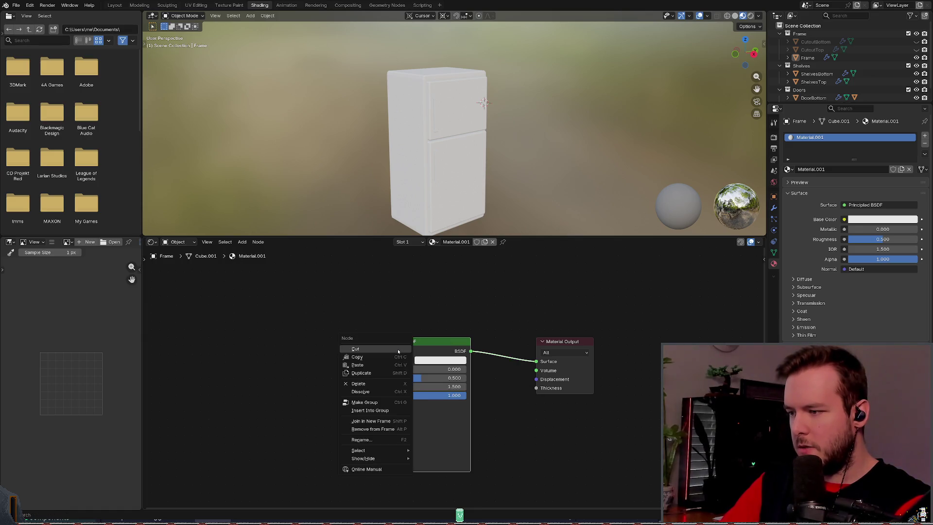
{"action": "key", "text": "Escape"}
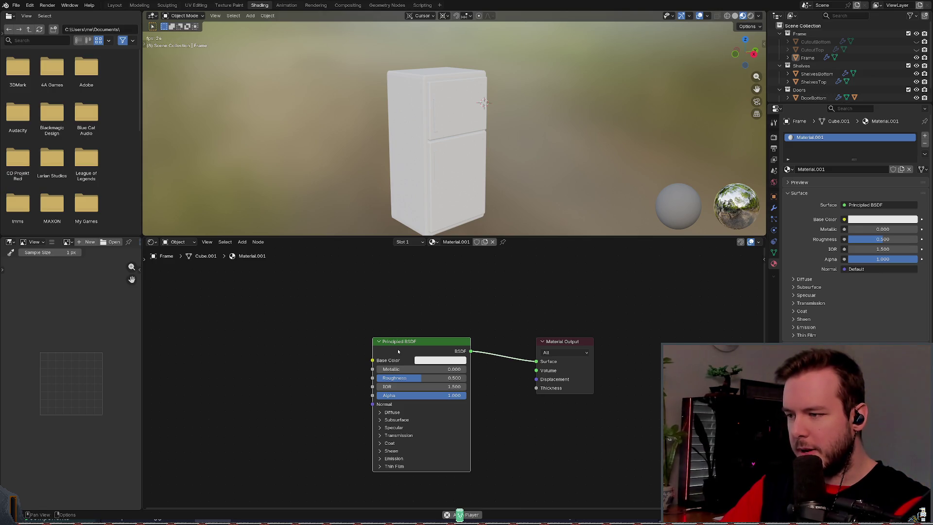
Step: Toggle the node editor full-window, then bring up the Node Wrangler menu on the Principled BSDF
{"action": "key", "text": "shift+space"}
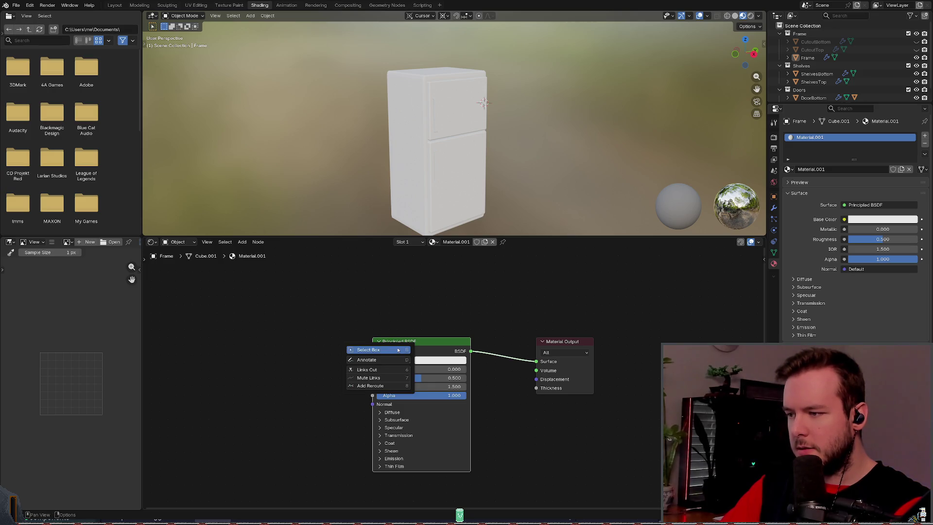
{"action": "left_click", "coordinate": [399, 349]}
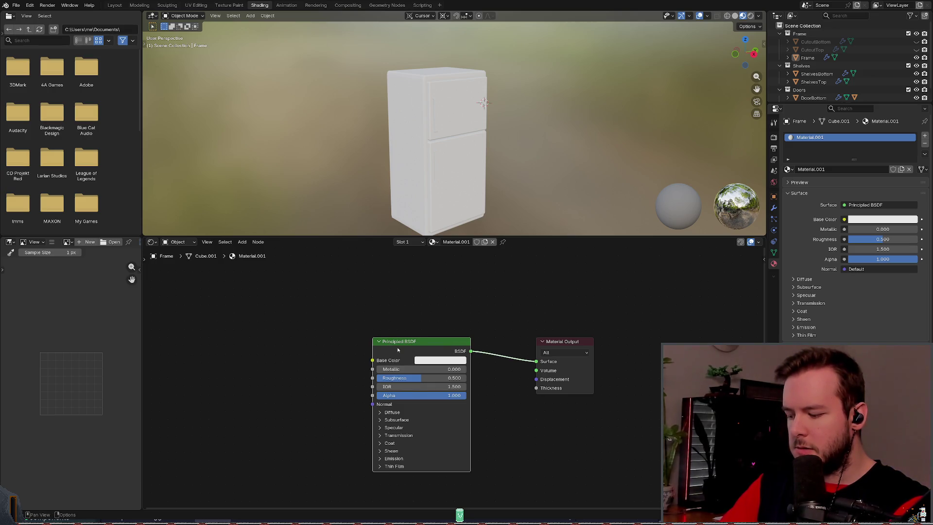
{"action": "key", "text": "ctrl+space"}
{"action": "key", "text": "ctrl+space"}
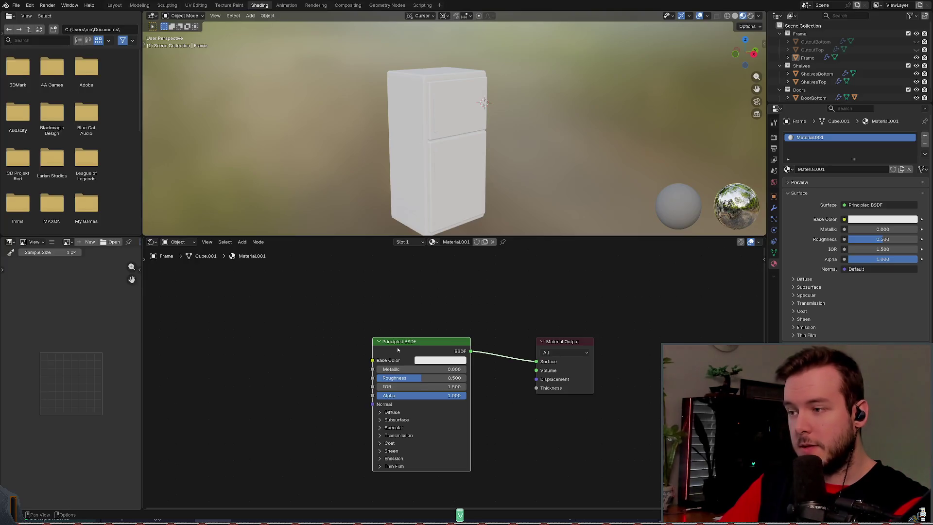
{"action": "left_click", "coordinate": [207, 242]}
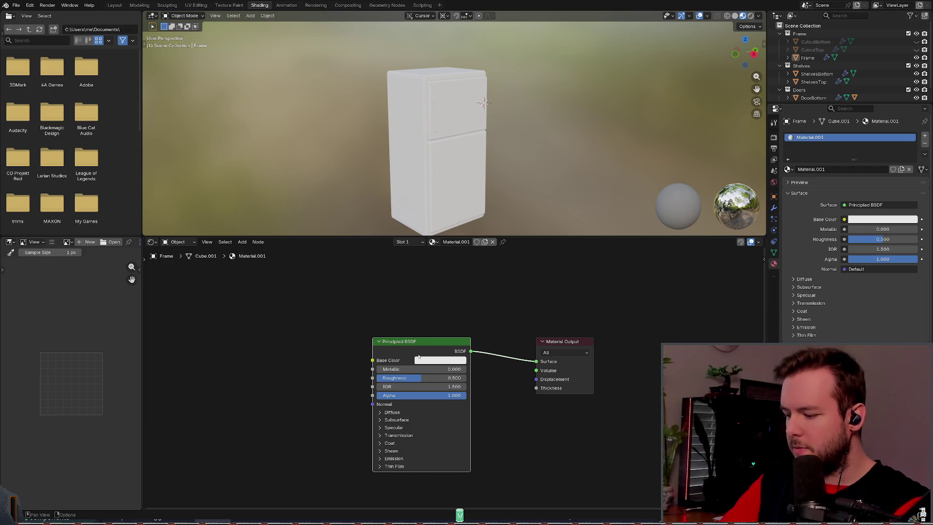
{"action": "key", "text": "shift+w"}
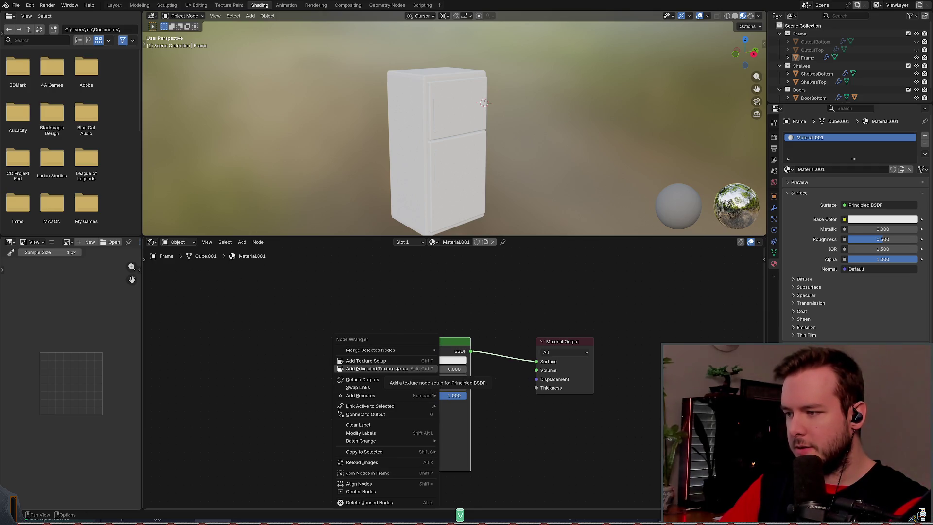
Step: Add an image texture setup feeding the Principled BSDF's Base Color
{"action": "key", "text": "Escape"}
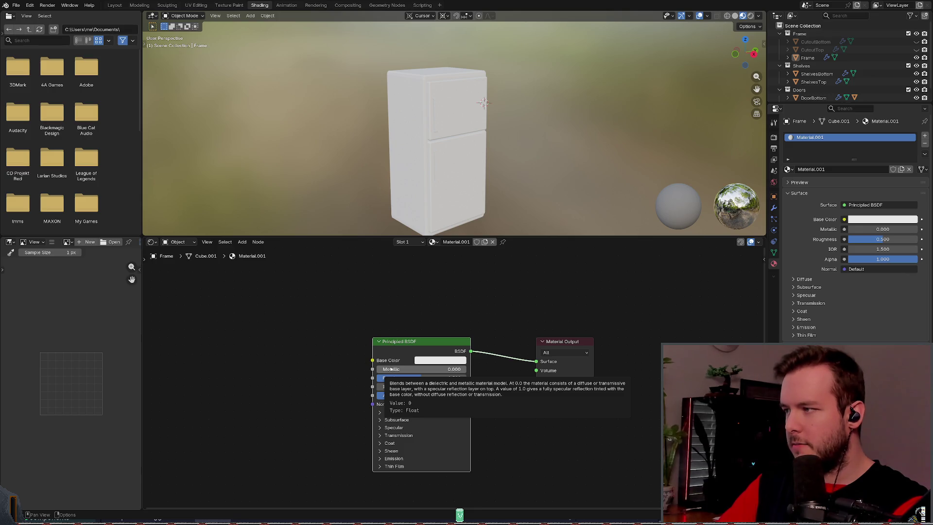
{"action": "mouse_move", "coordinate": [329, 300]}
{"action": "middle_mouse_down"}
{"action": "mouse_move", "coordinate": [434, 308]}
{"action": "mouse_move", "coordinate": [499, 276]}
{"action": "mouse_move", "coordinate": [478, 287]}
{"action": "middle_mouse_up"}
{"action": "scroll", "coordinate": [434, 308], "scroll_direction": "down", "scroll_amount": 2}
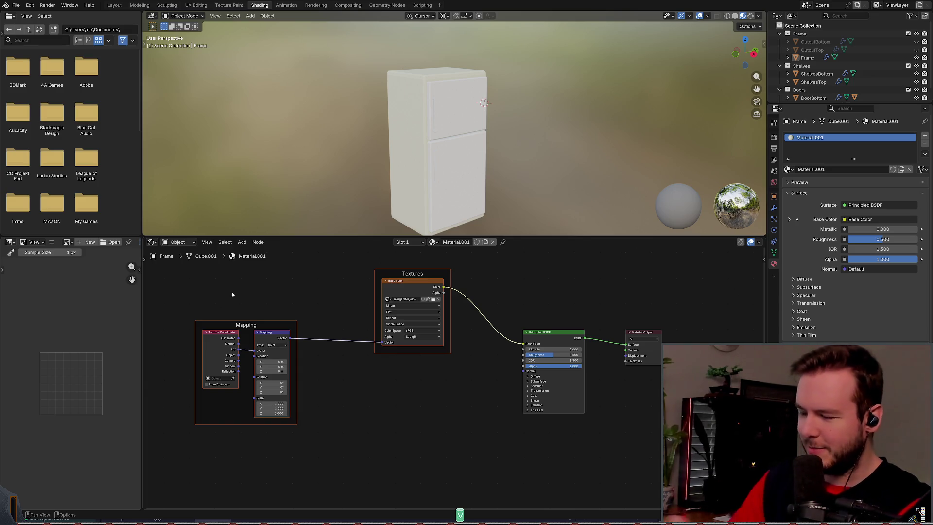
{"action": "scroll", "coordinate": [216, 305], "scroll_direction": "up", "scroll_amount": 2}
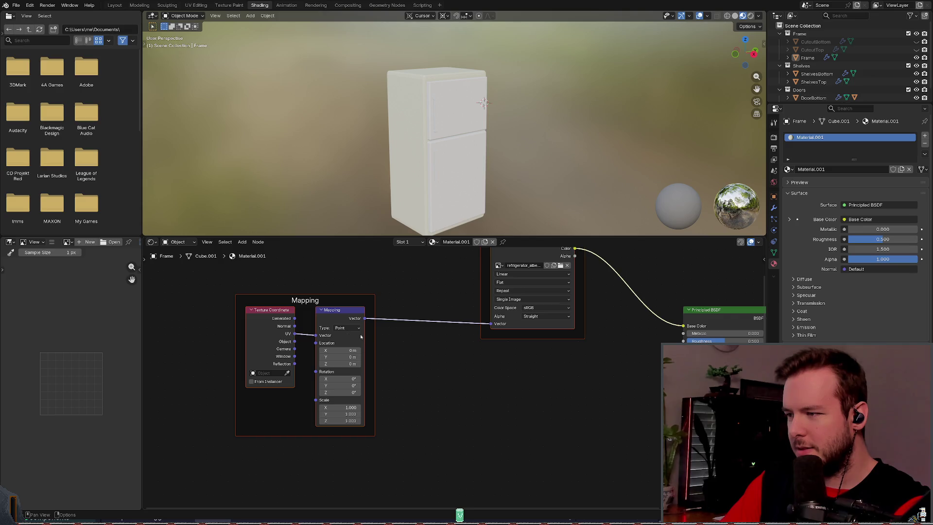
Step: Review the Textures, Mapping, Principled BSDF and Material Output nodes, then save refrigerator.blend
{"action": "middle_click_drag", "start_coordinate": [498, 334], "coordinate": [376, 353]}
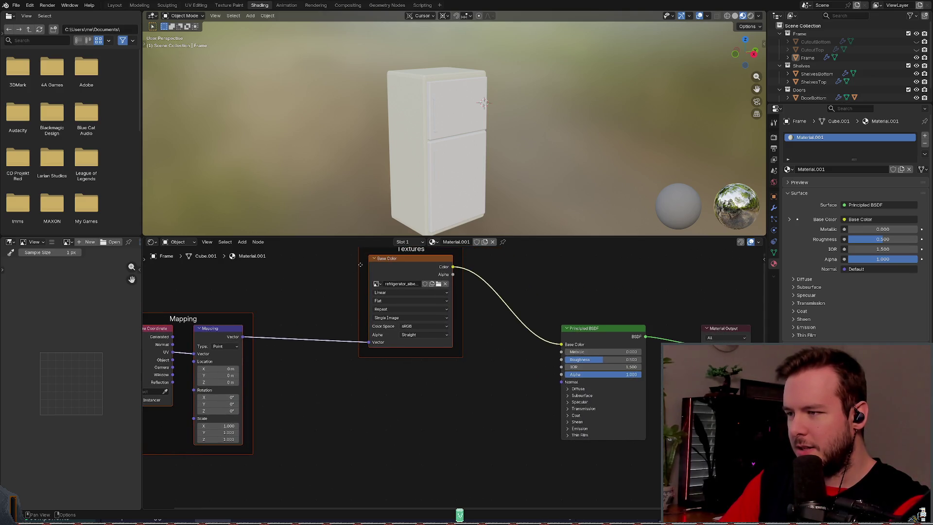
{"action": "middle_click_drag", "start_coordinate": [278, 384], "coordinate": [322, 393]}
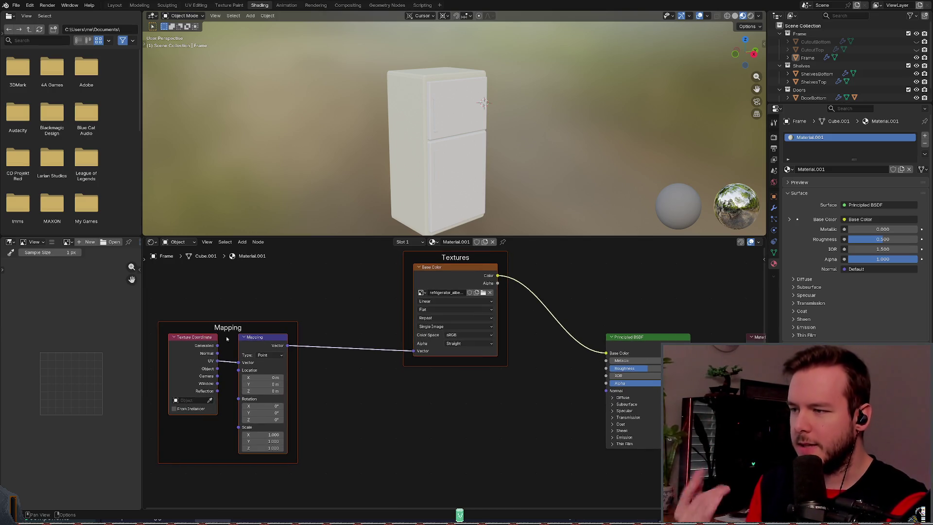
{"action": "mouse_move", "coordinate": [555, 384]}
{"action": "middle_mouse_down"}
{"action": "mouse_move", "coordinate": [386, 337]}
{"action": "mouse_move", "coordinate": [371, 361]}
{"action": "middle_mouse_up"}
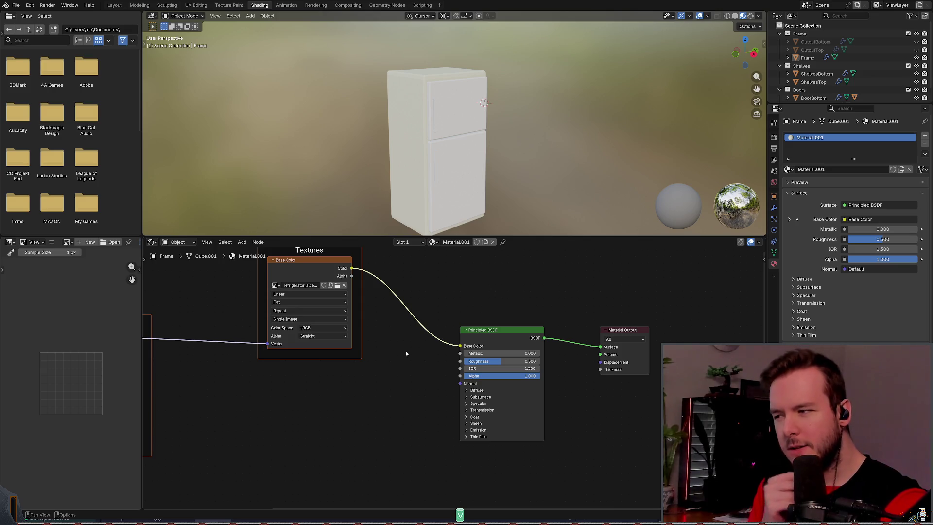
{"action": "middle_click_drag", "start_coordinate": [406, 353], "coordinate": [470, 402]}
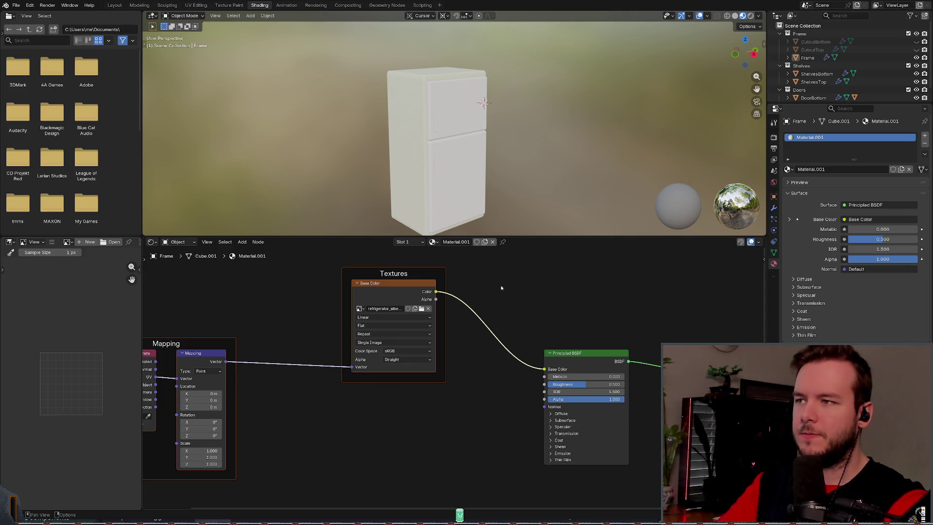
{"action": "key", "text": "ctrl+s"}
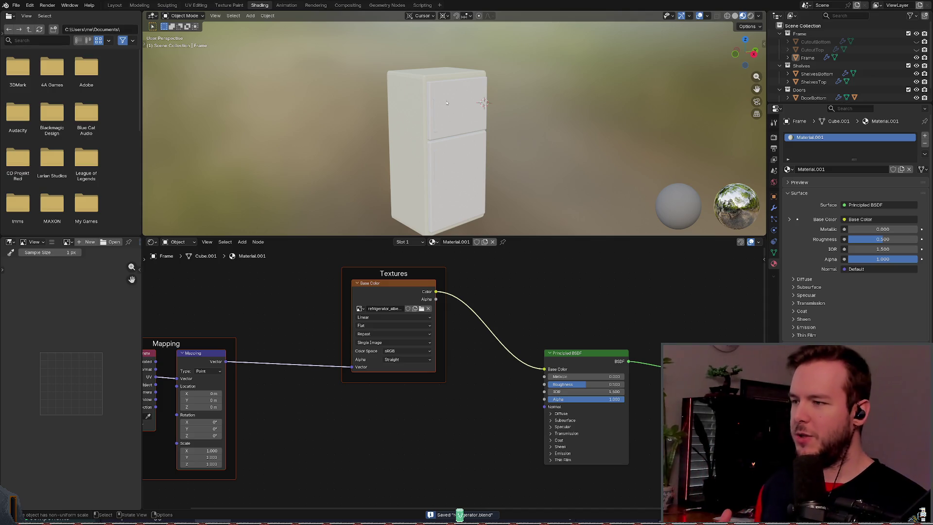
Step: Rename the fridge frame's material to 'Frame' and save the scene
{"action": "left_click", "coordinate": [833, 169]}
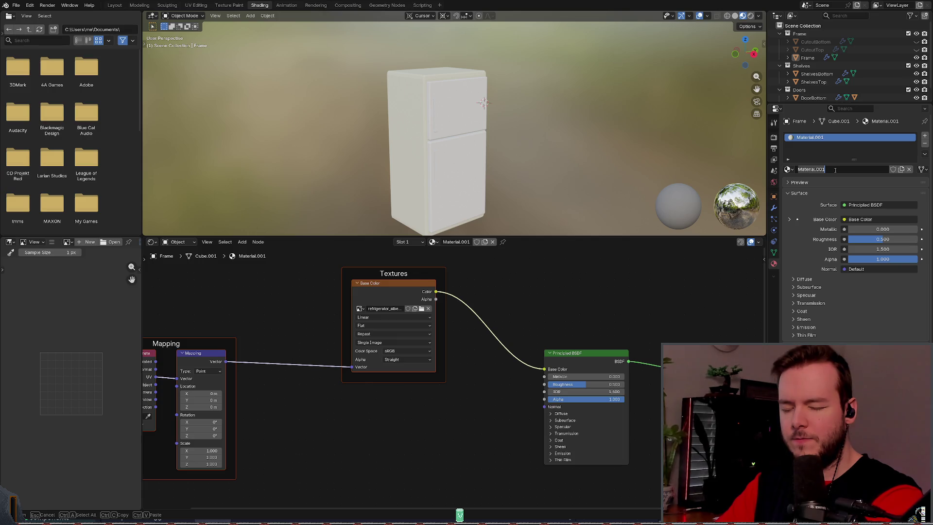
{"action": "type", "text": "Frame"}
{"action": "key", "text": "Return"}
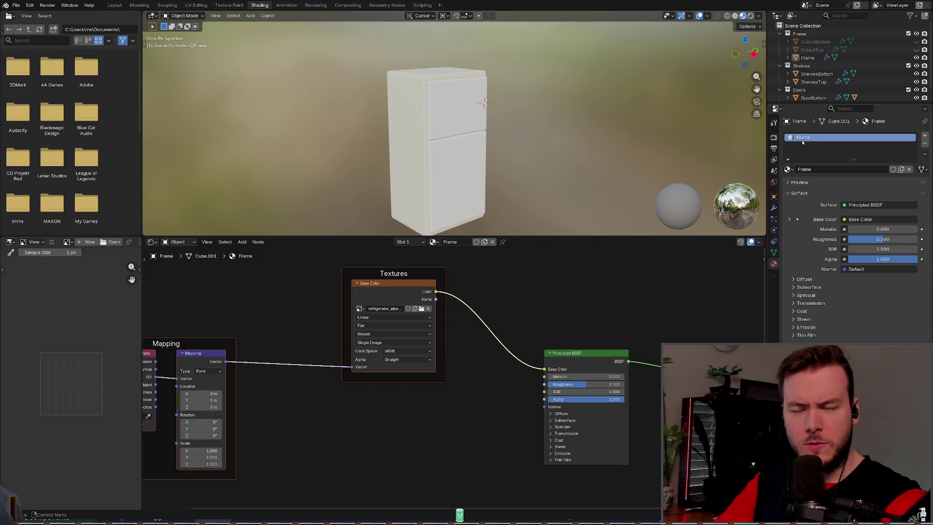
{"action": "key", "text": "ctrl+s"}
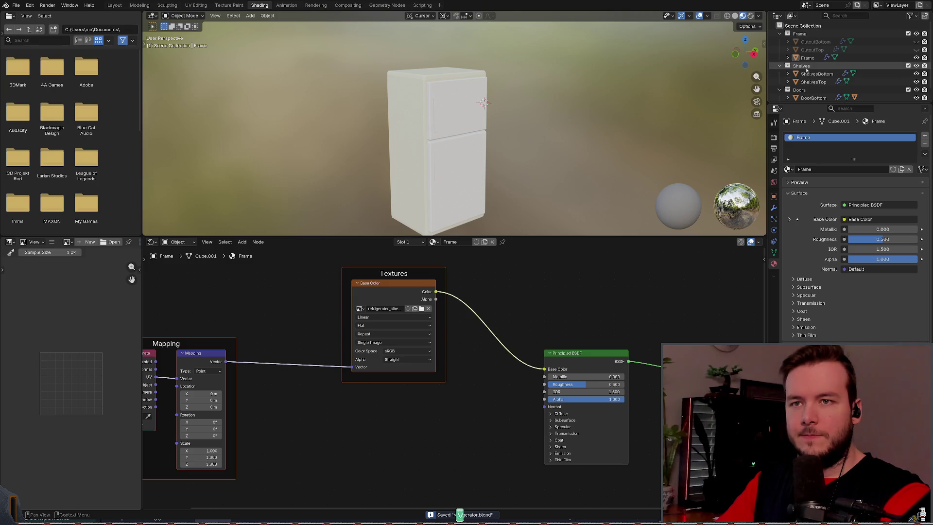
Step: Rename the material from 'Frame' to 'Metal' and save again
{"action": "double_click", "coordinate": [811, 137]}
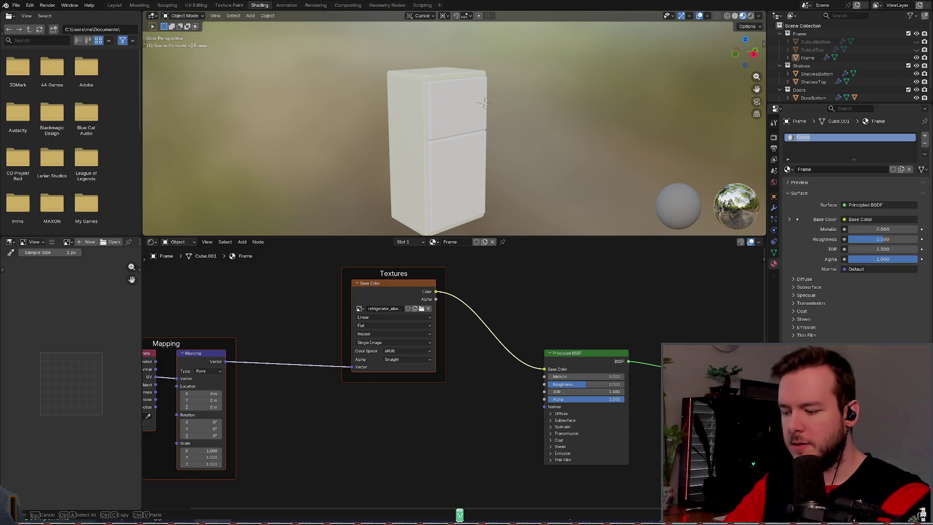
{"action": "key", "text": "BackSpace"}
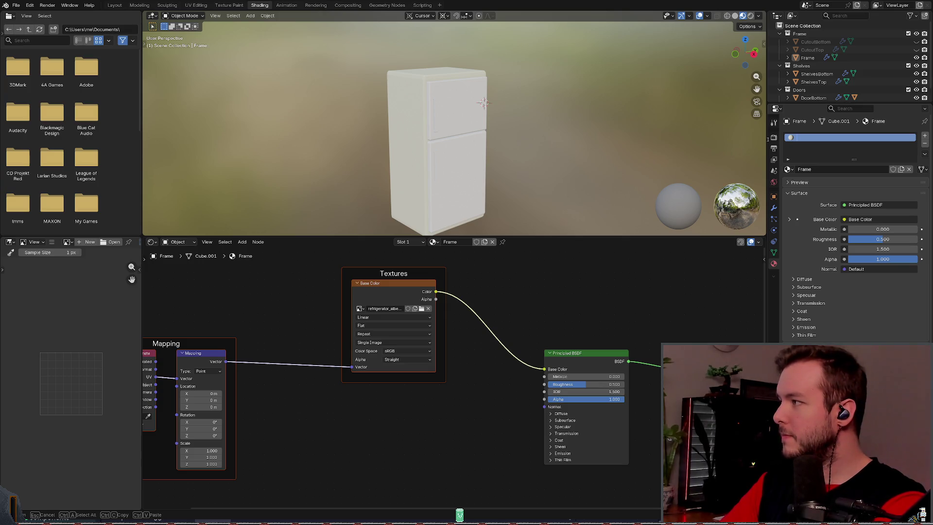
{"action": "type", "text": "Metal"}
{"action": "key", "text": "Return"}
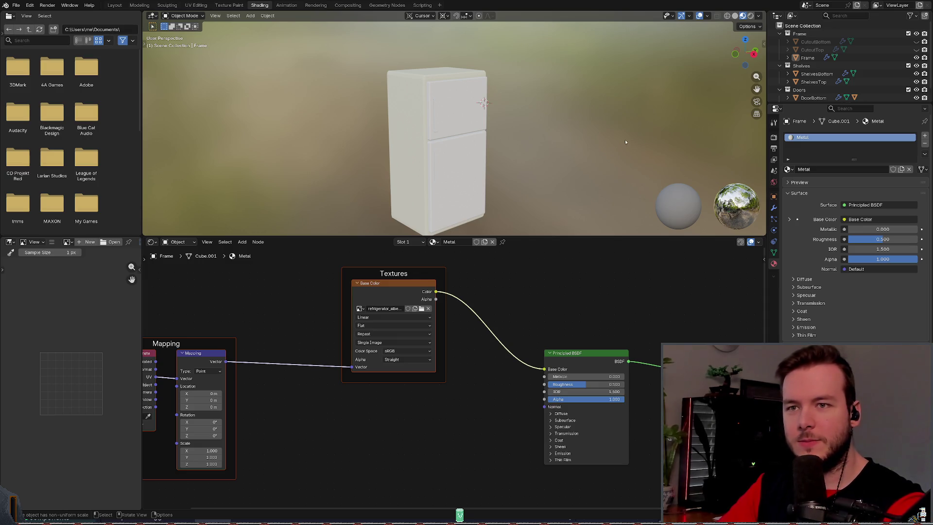
{"action": "key", "text": "ctrl+s"}
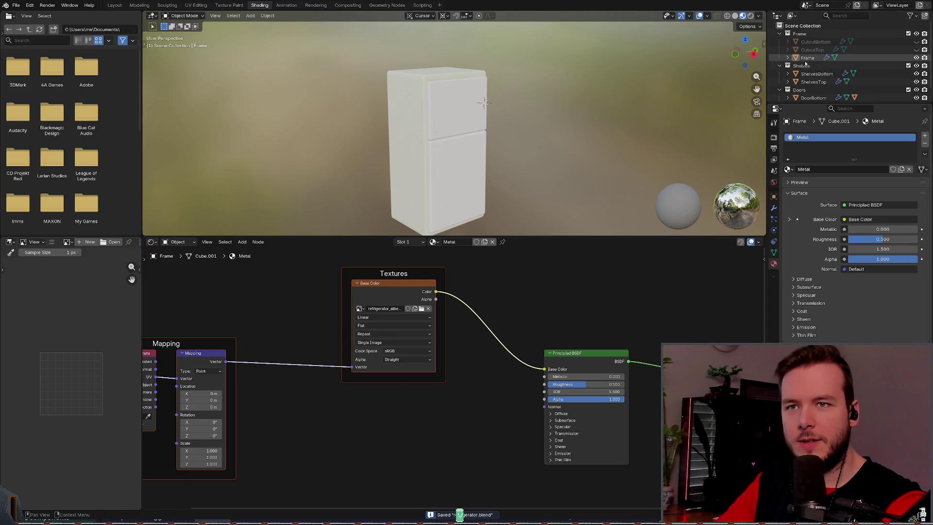
Step: Assign the Metal material to ShelvesBottom and ShelvesTop
{"action": "left_click", "coordinate": [808, 74]}
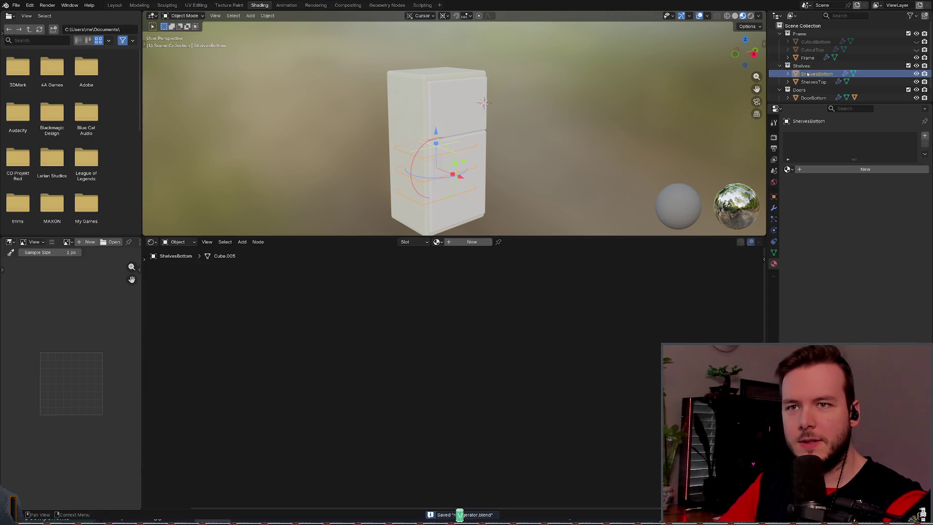
{"action": "left_click", "coordinate": [788, 169]}
{"action": "left_click", "coordinate": [803, 182]}
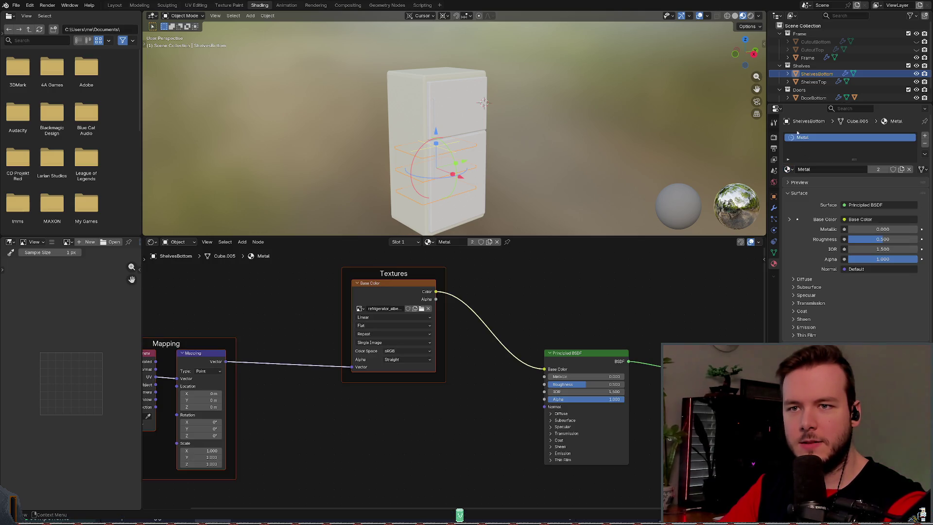
{"action": "left_click", "coordinate": [813, 81]}
{"action": "left_click", "coordinate": [788, 169]}
{"action": "left_click", "coordinate": [804, 182]}
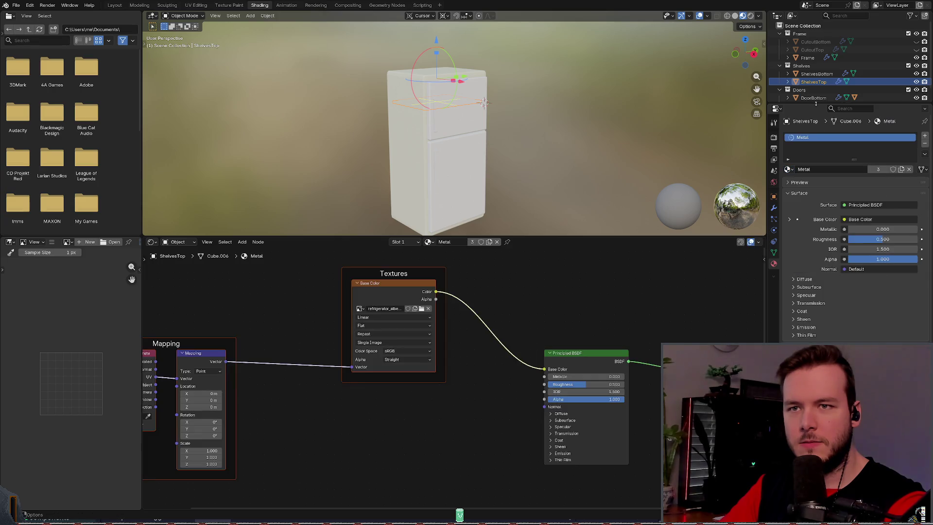
Step: Assign the Metal material to DoorBottom and DoorTop, then save refrigerator.blend
{"action": "left_click", "coordinate": [813, 98]}
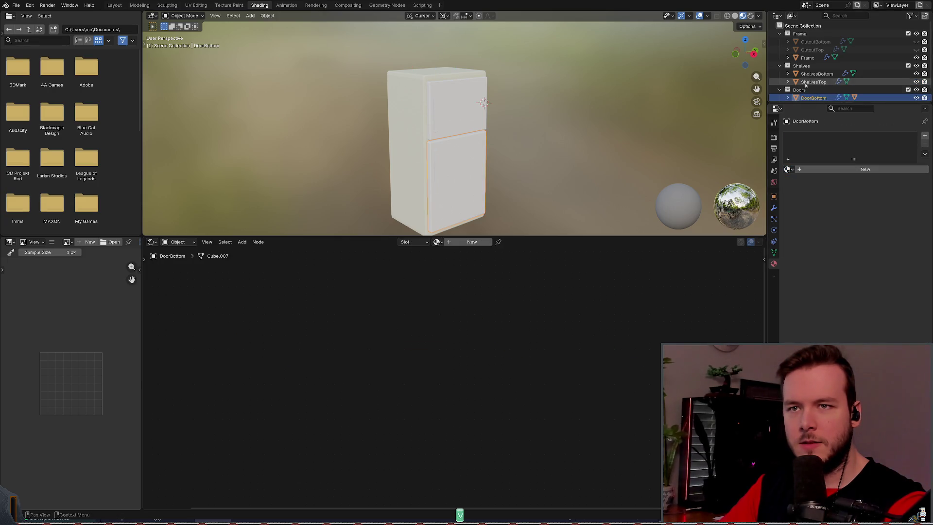
{"action": "left_click", "coordinate": [788, 169]}
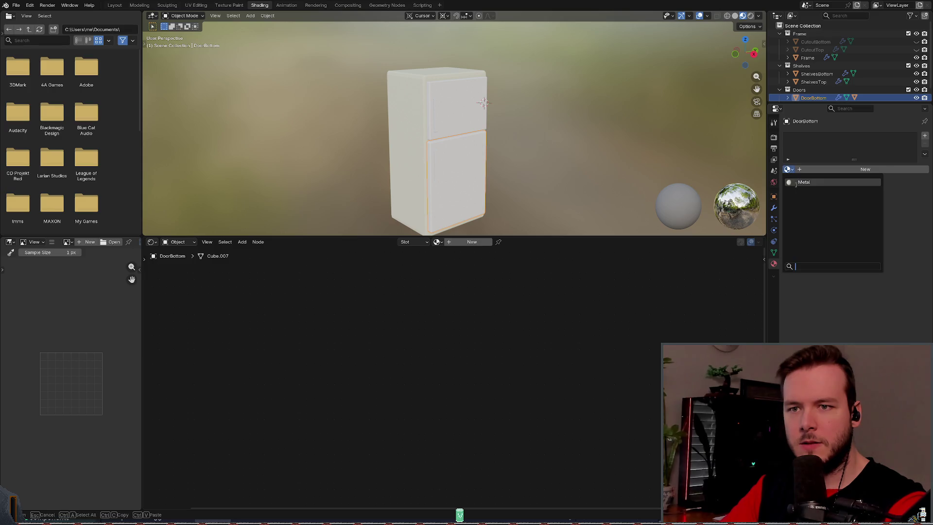
{"action": "left_click", "coordinate": [804, 182]}
{"action": "scroll", "coordinate": [810, 97], "scroll_direction": "down", "scroll_amount": 1}
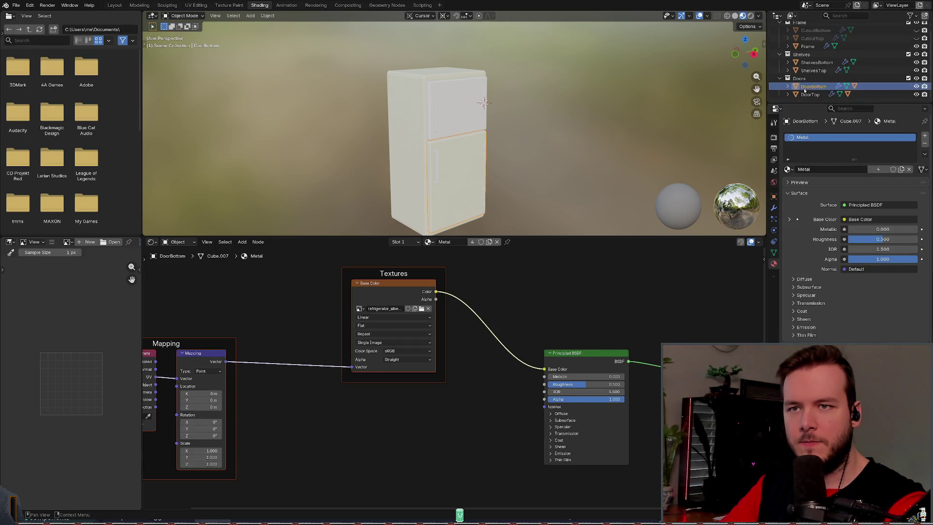
{"action": "left_click", "coordinate": [809, 95]}
{"action": "left_click", "coordinate": [788, 169]}
{"action": "left_click", "coordinate": [804, 182]}
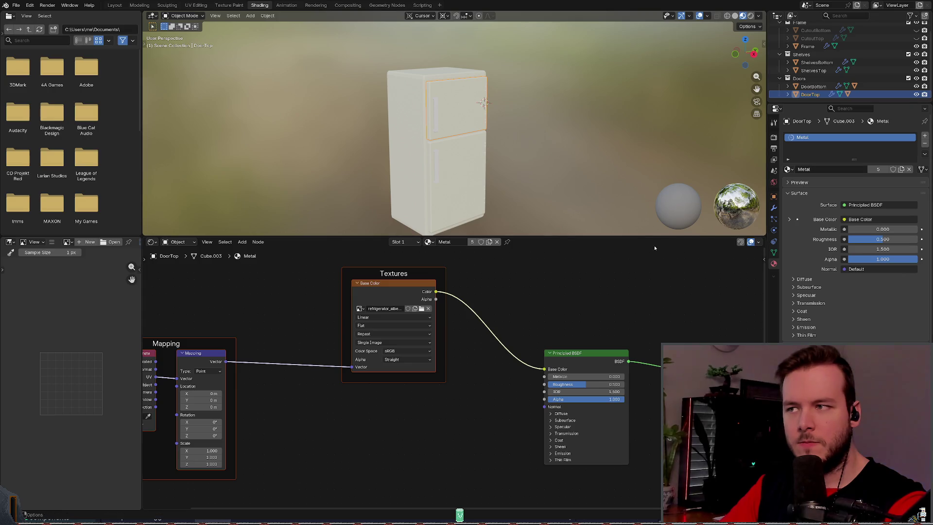
{"action": "key", "text": "ctrl+s"}
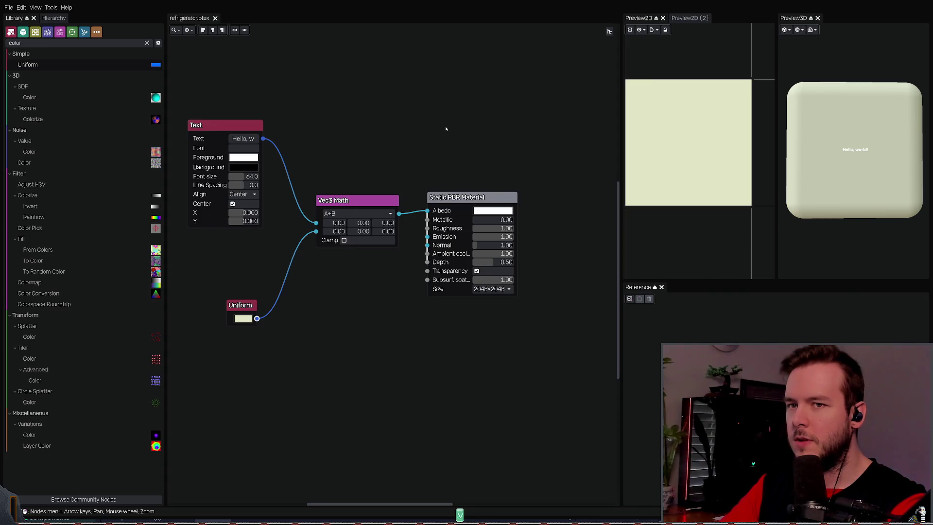
{"action": "scroll", "coordinate": [445, 128], "scroll_direction": "down", "scroll_amount": 1}
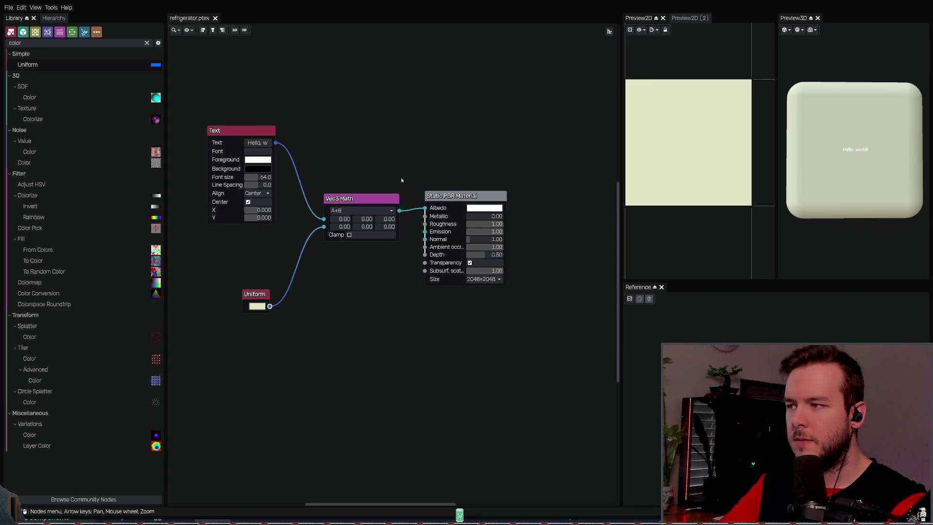
Step: Move the Uniform colour node up and place the Text node just below it
{"action": "key", "text": "Left"}
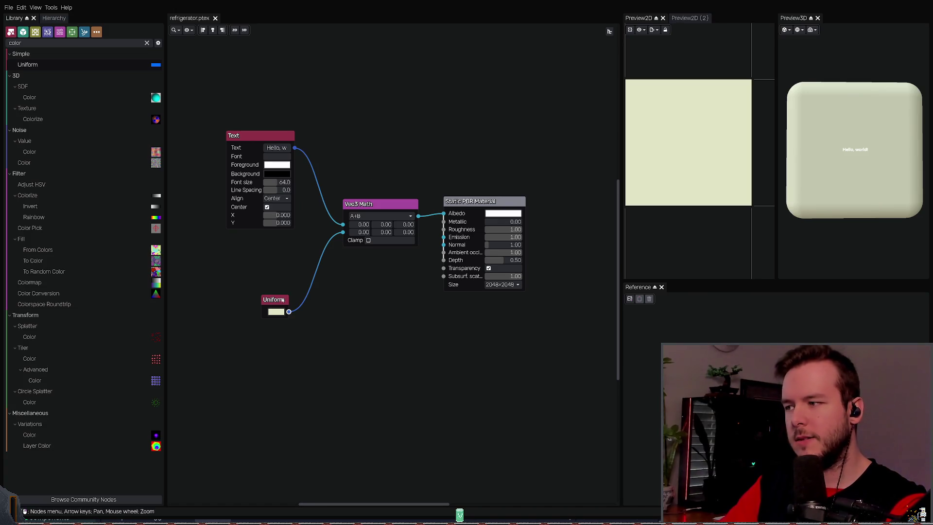
{"action": "left_click_drag", "start_coordinate": [282, 299], "coordinate": [267, 249]}
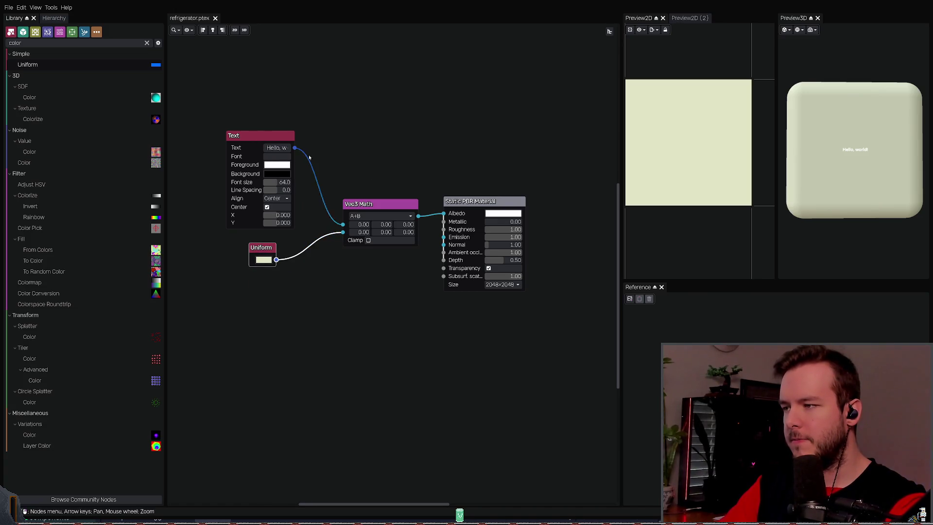
{"action": "mouse_move", "coordinate": [266, 139]}
{"action": "left_mouse_down"}
{"action": "mouse_move", "coordinate": [256, 297]}
{"action": "mouse_move", "coordinate": [243, 277]}
{"action": "left_mouse_up"}
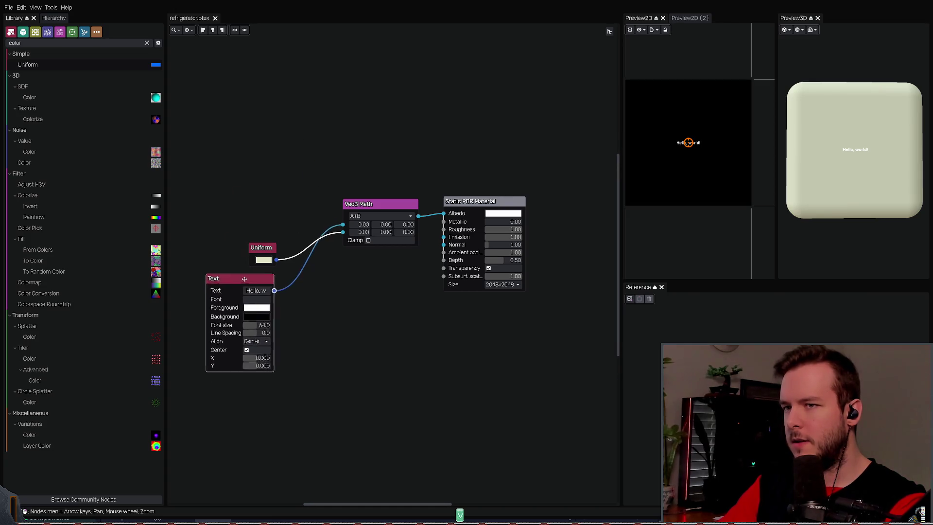
{"action": "mouse_move", "coordinate": [343, 230]}
{"action": "left_mouse_down"}
{"action": "mouse_move", "coordinate": [313, 246]}
{"action": "mouse_move", "coordinate": [343, 224]}
{"action": "left_mouse_up"}
{"action": "left_click_drag", "start_coordinate": [240, 197], "coordinate": [243, 198]}
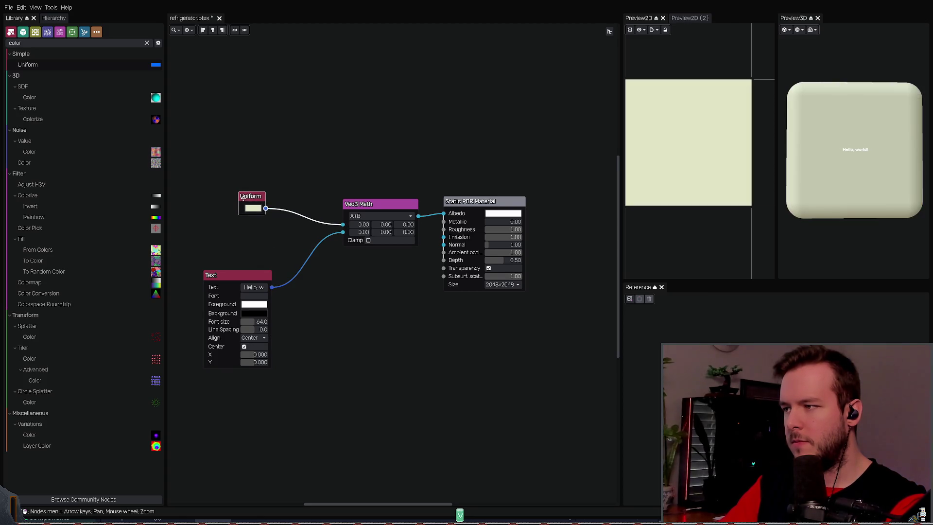
{"action": "left_click_drag", "start_coordinate": [238, 274], "coordinate": [235, 237]}
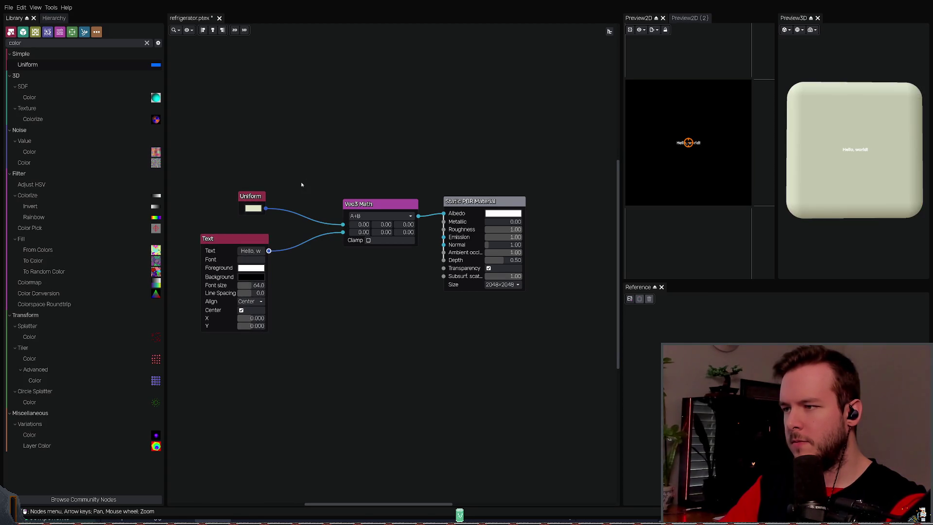
Step: Shift the Vec3 Math node left, recentre the graph, and save refrigerator.ptex
{"action": "left_click_drag", "start_coordinate": [360, 204], "coordinate": [336, 204]}
{"action": "middle_click_drag", "start_coordinate": [333, 163], "coordinate": [347, 156]}
{"action": "key", "text": "ctrl+s"}
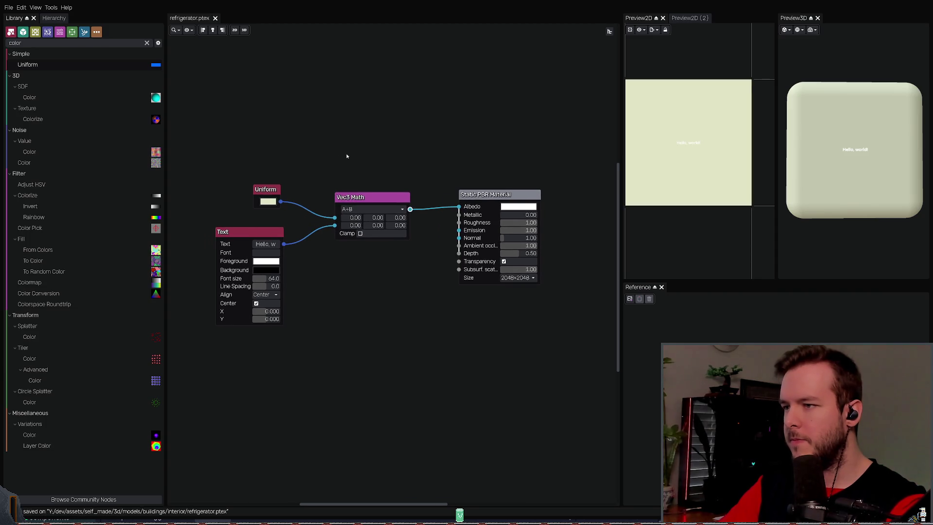
{"action": "scroll", "coordinate": [393, 151], "scroll_direction": "left", "scroll_amount": 2}
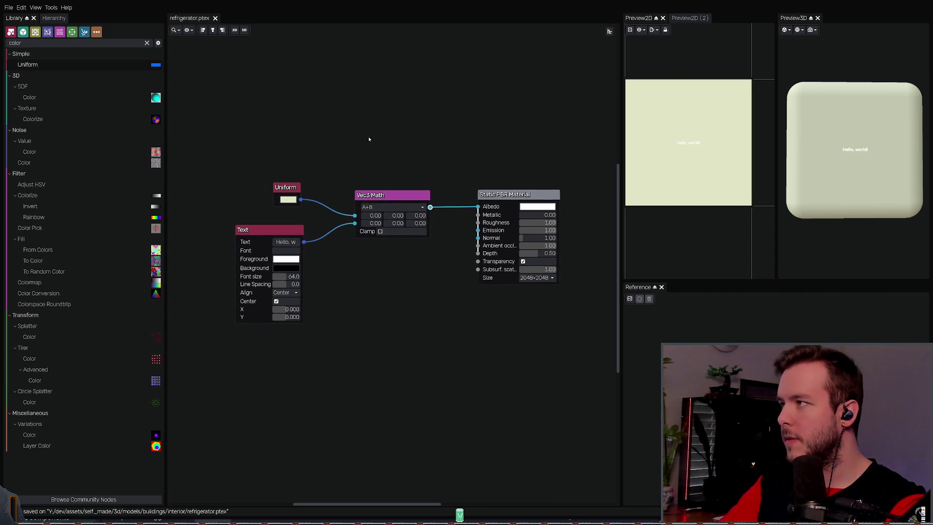
{"action": "scroll", "coordinate": [364, 127], "scroll_direction": "right", "scroll_amount": 3}
{"action": "scroll", "coordinate": [304, 108], "scroll_direction": "left", "scroll_amount": 1}
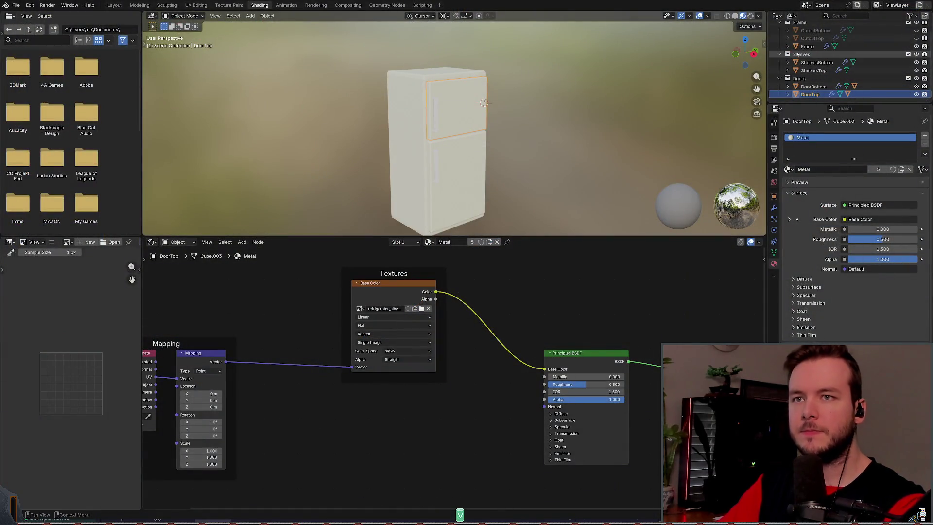
Step: Give HandleBottom a new material and set its Metallic to 0.1
{"action": "left_click", "coordinate": [788, 87]}
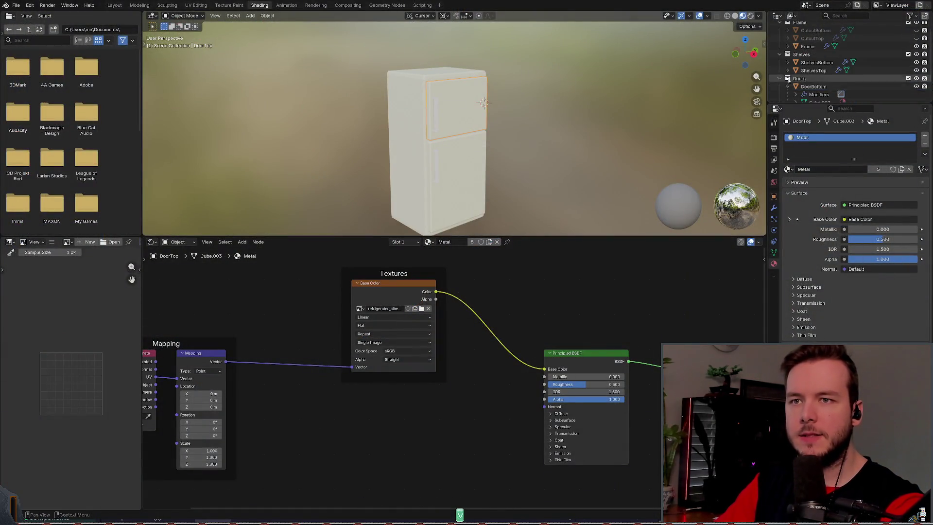
{"action": "scroll", "coordinate": [826, 73], "scroll_direction": "down", "scroll_amount": 1}
{"action": "left_click", "coordinate": [812, 87]}
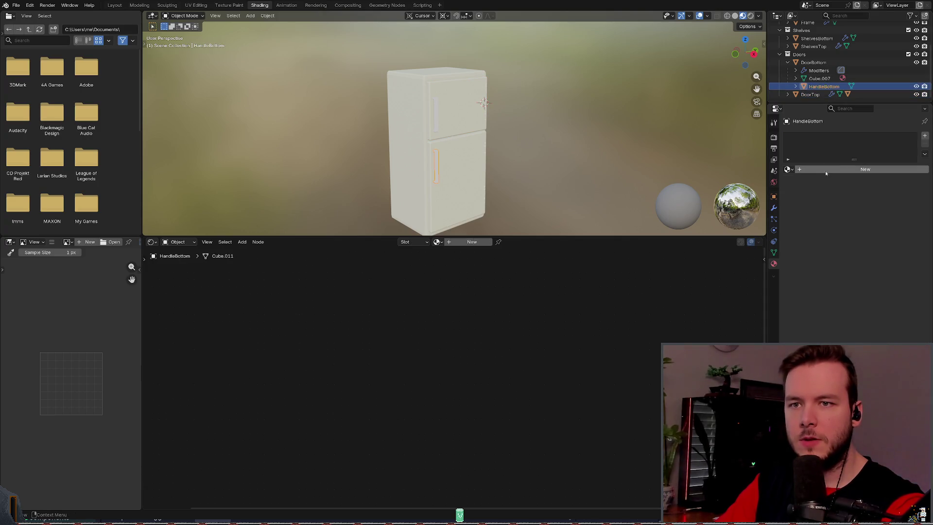
{"action": "left_click", "coordinate": [810, 170]}
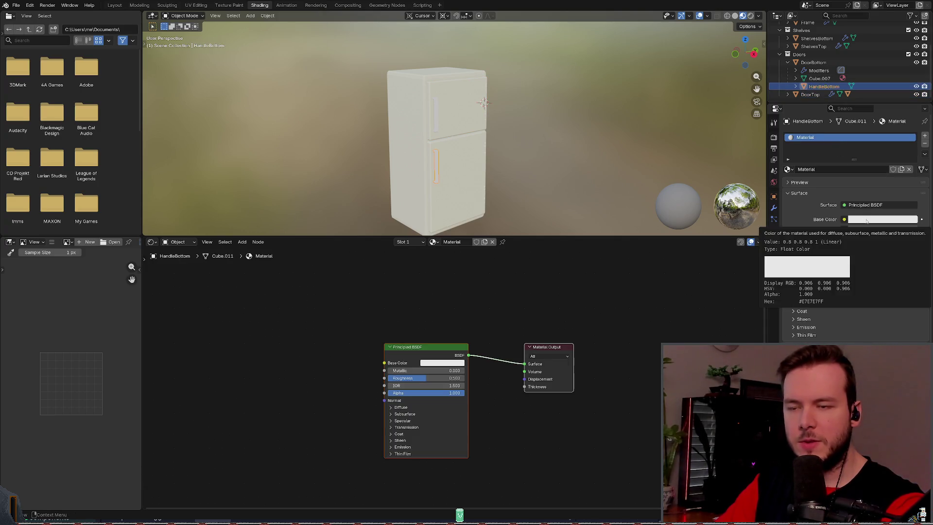
{"action": "key", "text": "Home"}
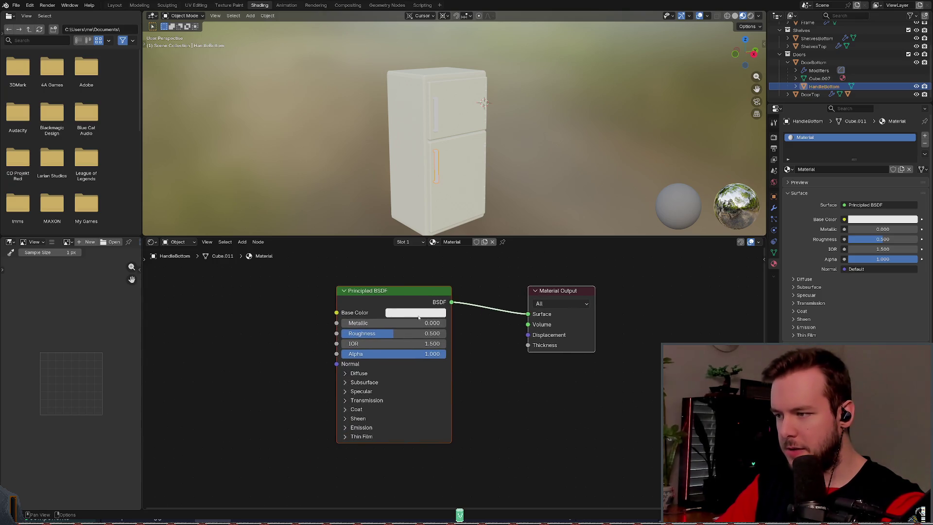
{"action": "mouse_move", "coordinate": [369, 322]}
{"action": "left_mouse_down"}
{"action": "mouse_move", "coordinate": [424, 323]}
{"action": "mouse_move", "coordinate": [341, 322]}
{"action": "left_mouse_up"}
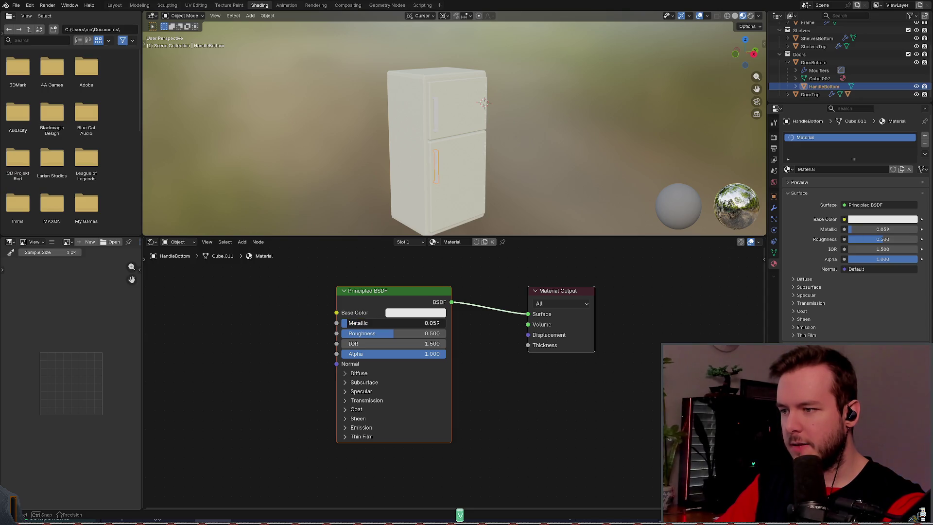
{"action": "left_click", "coordinate": [432, 323]}
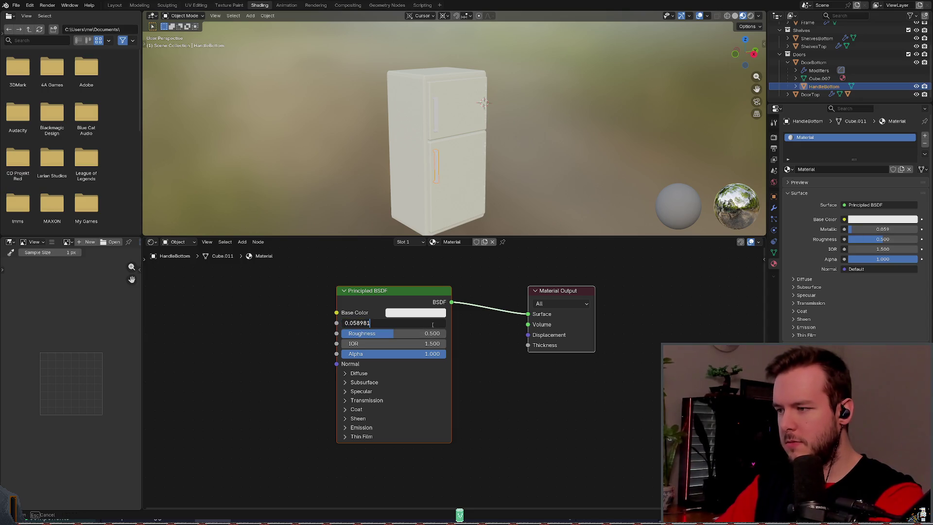
{"action": "key", "text": "BackSpace"}
{"action": "key", "text": "BackSpace"}
{"action": "type", "text": "1"}
{"action": "key", "text": "Return"}
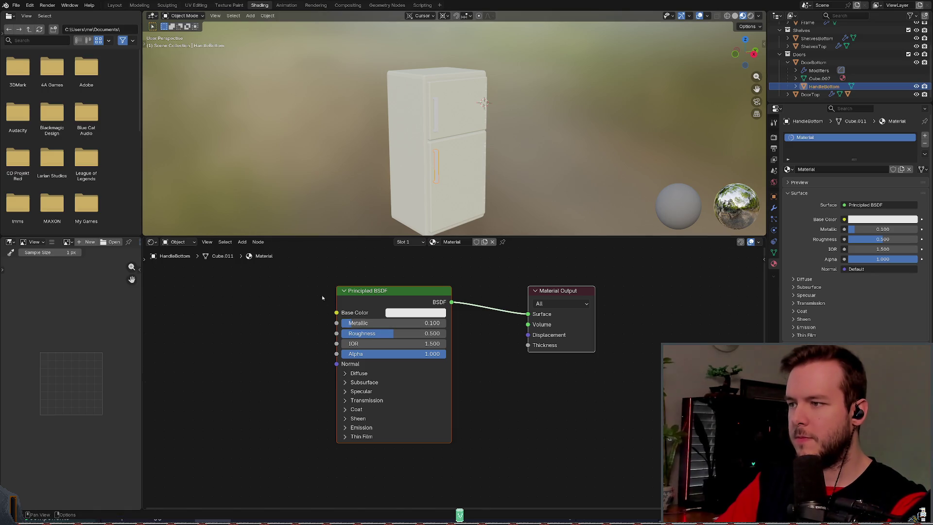
Step: Set the handle material's Diffuse Roughness to 0.3
{"action": "left_click", "coordinate": [358, 190]}
{"action": "scroll", "coordinate": [452, 144], "scroll_direction": "up", "scroll_amount": 5}
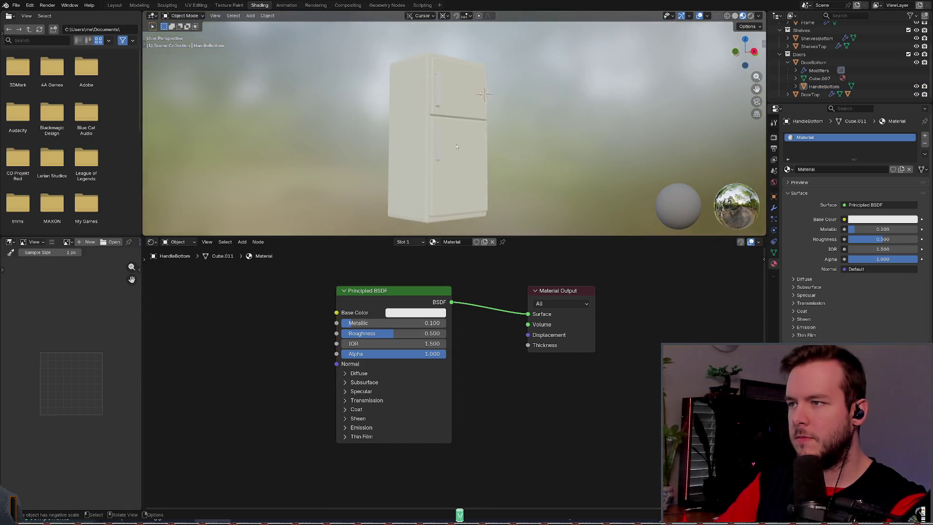
{"action": "scroll", "coordinate": [451, 144], "scroll_direction": "down", "scroll_amount": 8}
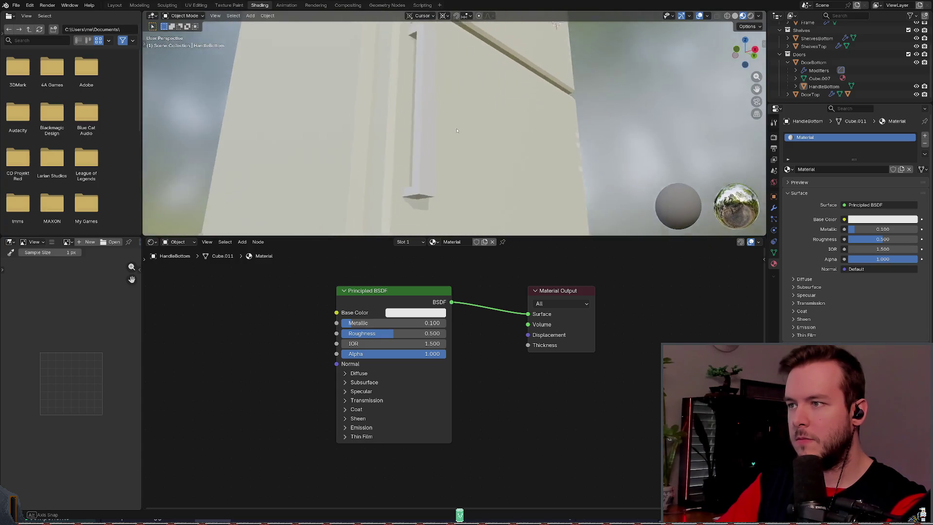
{"action": "middle_click_drag", "start_coordinate": [460, 143], "coordinate": [460, 178]}
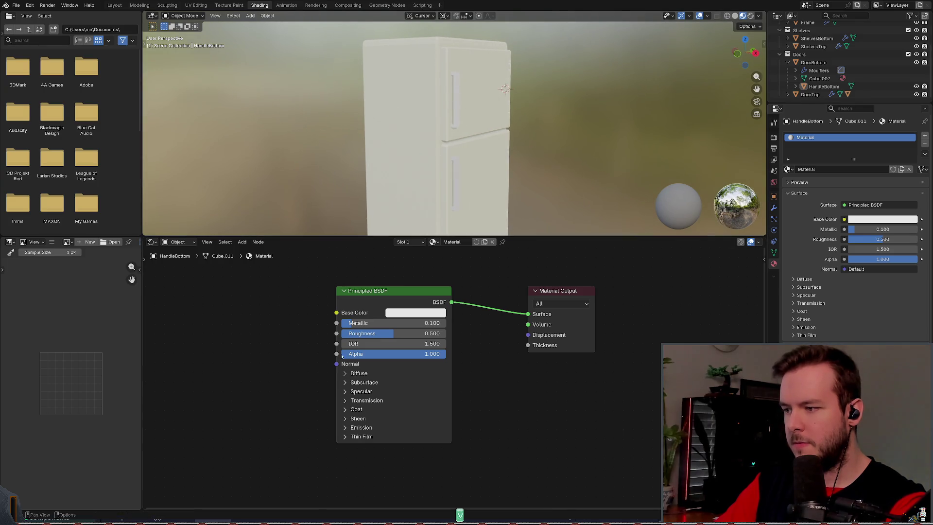
{"action": "left_click", "coordinate": [344, 373]}
{"action": "left_click_drag", "start_coordinate": [345, 383], "coordinate": [368, 386]}
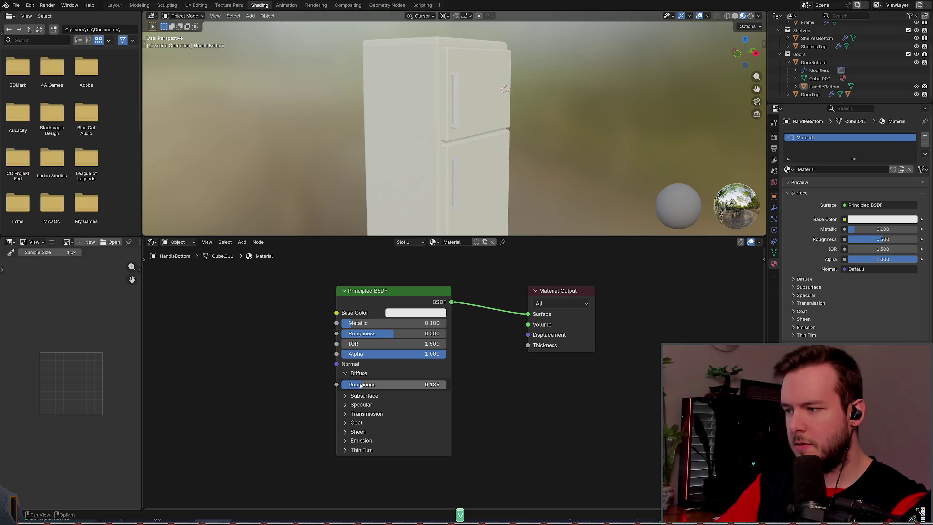
{"action": "left_click", "coordinate": [430, 384]}
{"action": "type", "text": "0"}
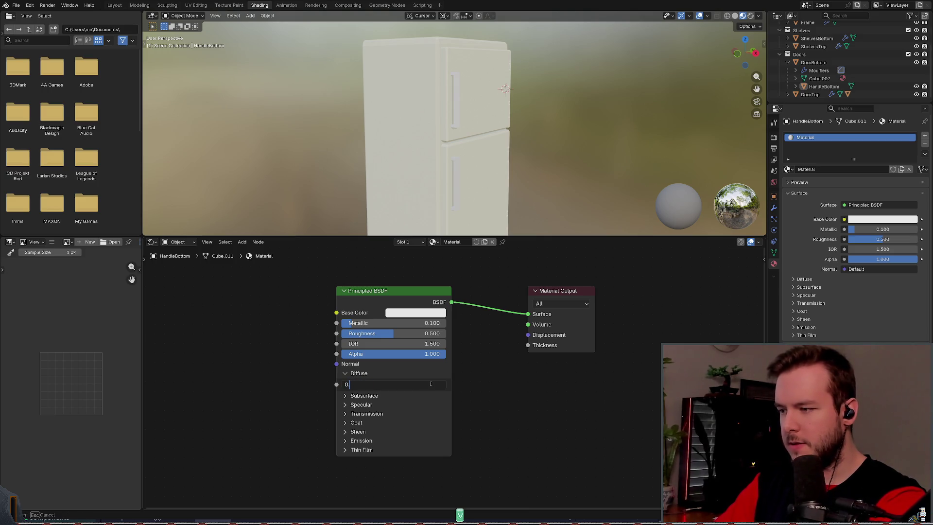
{"action": "type", "text": ".3"}
{"action": "key", "text": "Return"}
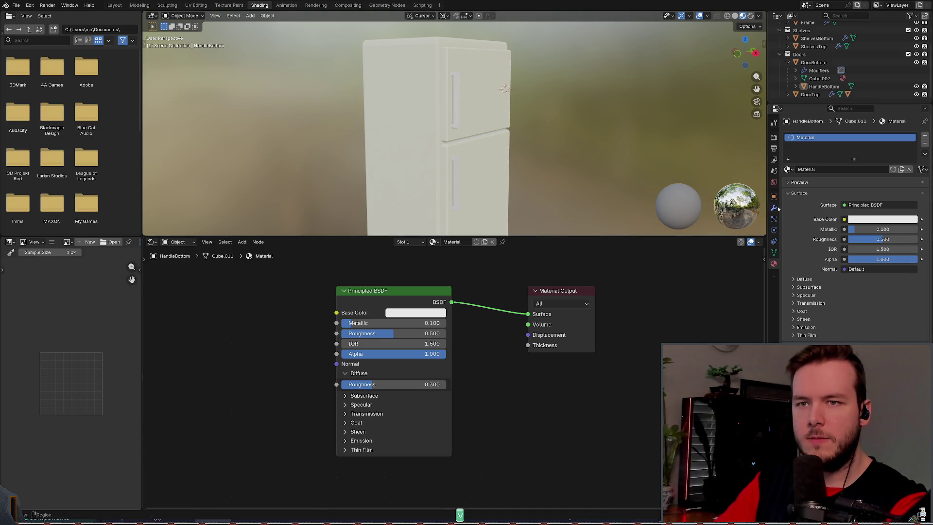
Step: Save the file and rename the handle's material to 'Handle'
{"action": "key", "text": "ctrl+s"}
{"action": "double_click", "coordinate": [823, 168]}
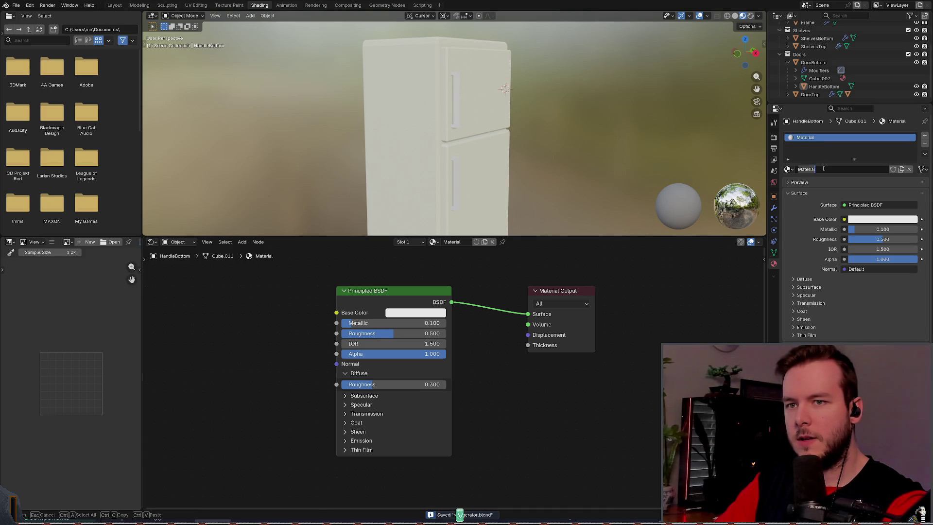
{"action": "double_click", "coordinate": [820, 139]}
Step: Confirm the material name Handle, then assign the Handle material to the HandleTop object
{"action": "type", "text": "le"}
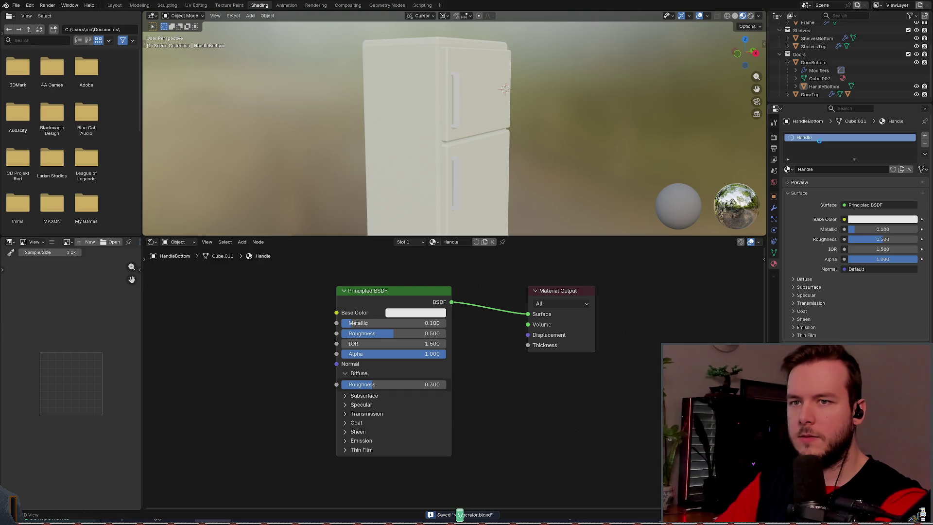
{"action": "key", "text": "Return"}
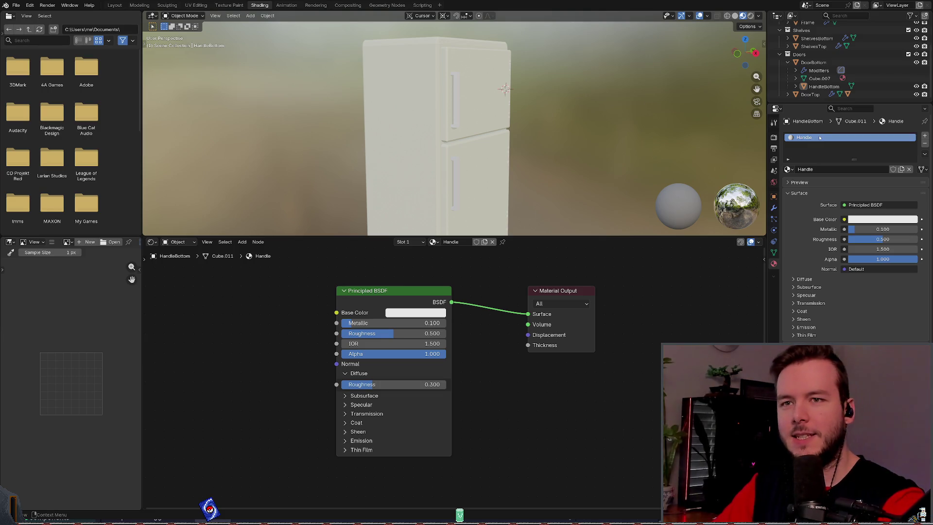
{"action": "left_click", "coordinate": [787, 63]}
{"action": "left_click", "coordinate": [787, 95]}
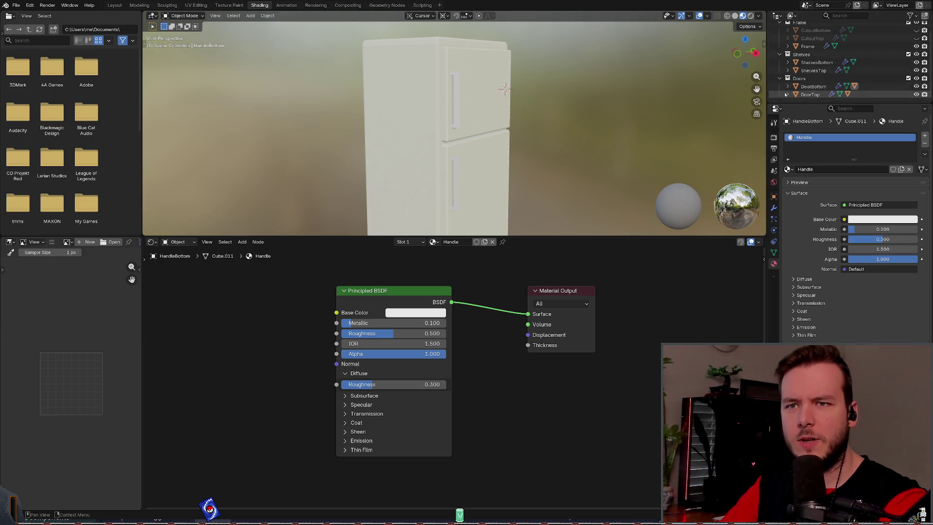
{"action": "scroll", "coordinate": [806, 87], "scroll_direction": "down", "scroll_amount": 2}
{"action": "left_click", "coordinate": [815, 96]}
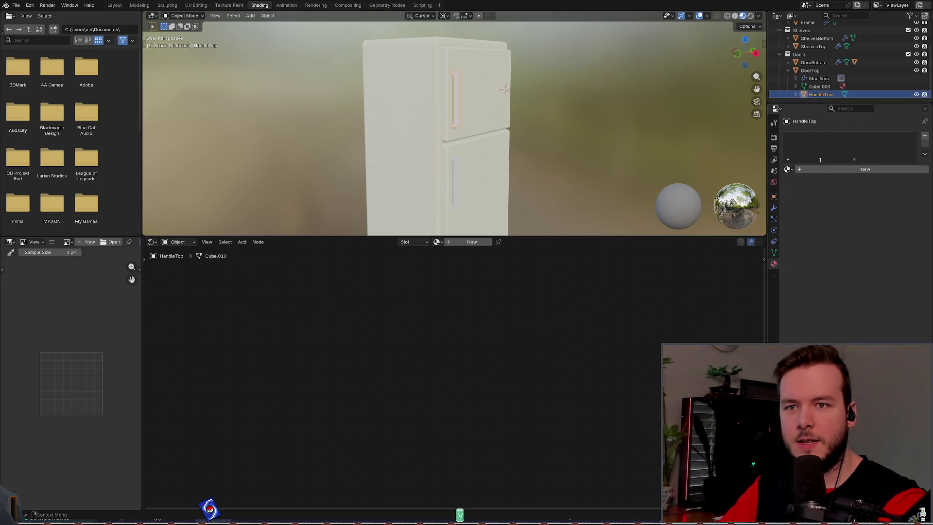
{"action": "left_click", "coordinate": [788, 169]}
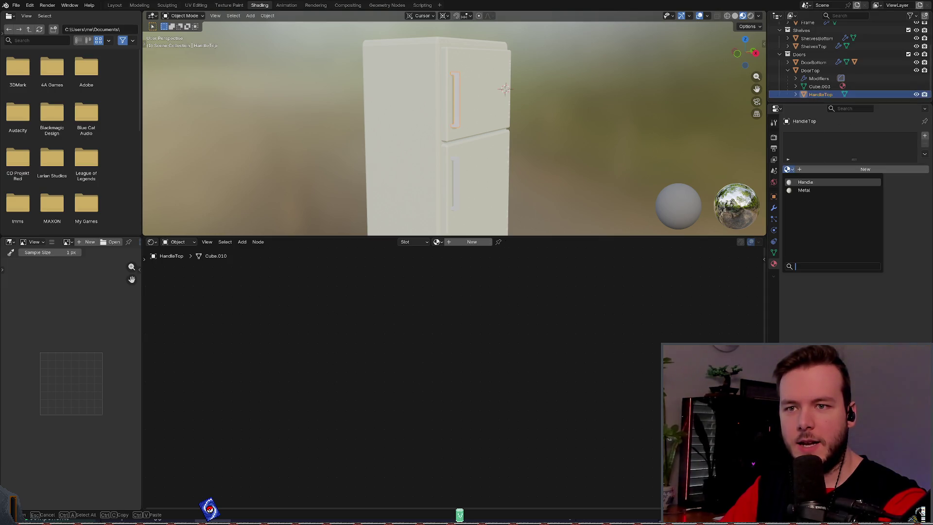
{"action": "left_click", "coordinate": [807, 182]}
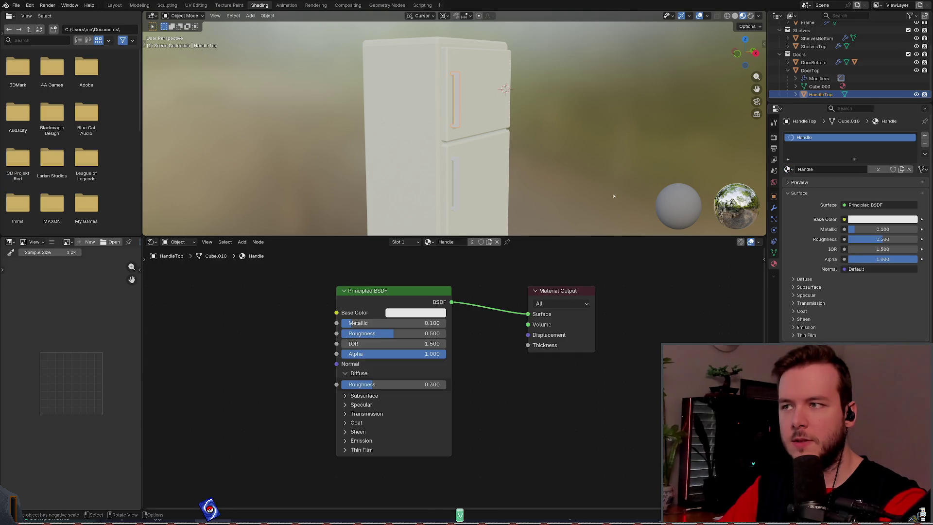
Step: Save the blend file and orbit to a three-quarter view to check both handles
{"action": "key", "text": "ctrl+s"}
{"action": "scroll", "coordinate": [569, 167], "scroll_direction": "down", "scroll_amount": 2}
{"action": "mouse_move", "coordinate": [569, 168]}
{"action": "middle_mouse_down"}
{"action": "mouse_move", "coordinate": [504, 163]}
{"action": "mouse_move", "coordinate": [554, 165]}
{"action": "middle_mouse_up"}
{"action": "scroll", "coordinate": [477, 146], "scroll_direction": "up", "scroll_amount": 4}
{"action": "scroll", "coordinate": [477, 146], "scroll_direction": "down", "scroll_amount": 4}
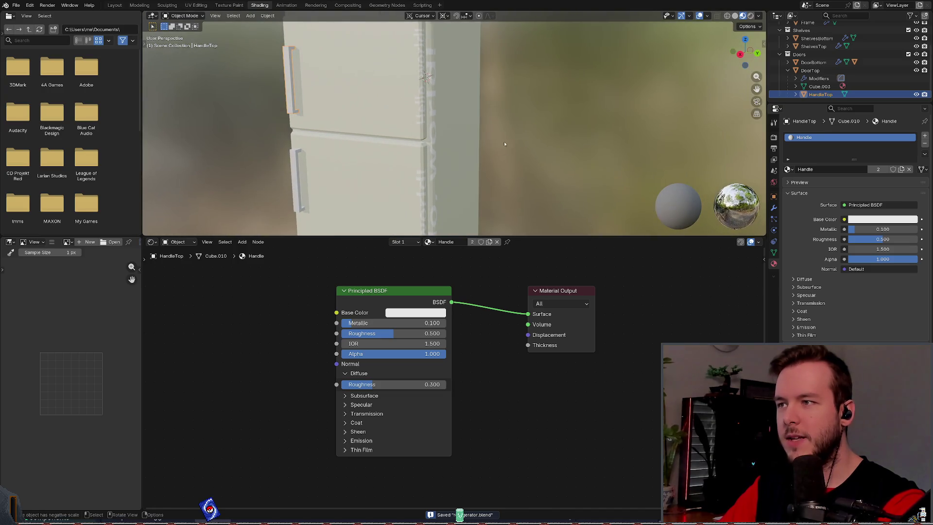
{"action": "mouse_move", "coordinate": [477, 146]}
{"action": "middle_mouse_down"}
{"action": "mouse_move", "coordinate": [422, 129]}
{"action": "mouse_move", "coordinate": [518, 140]}
{"action": "middle_mouse_up"}
{"action": "scroll", "coordinate": [519, 139], "scroll_direction": "down", "scroll_amount": 2}
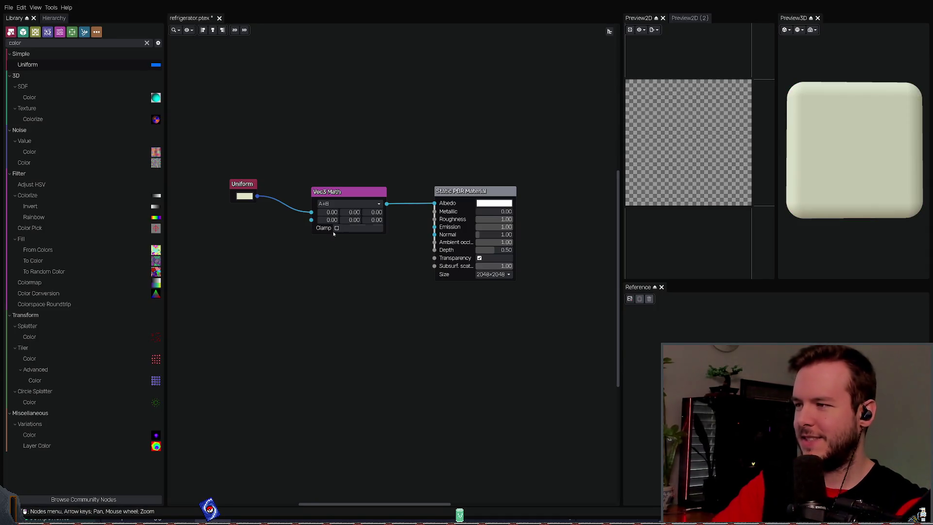
Step: Add a Scratches node and connect it to Vec3 Math's second input
{"action": "left_click_drag", "start_coordinate": [302, 280], "coordinate": [389, 180]}
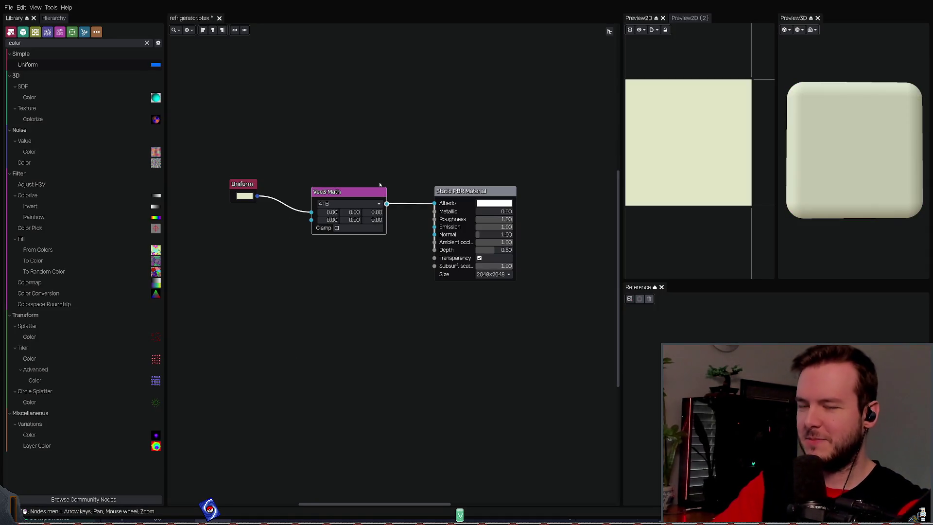
{"action": "left_click", "coordinate": [265, 249]}
{"action": "key", "text": "ctrl+v"}
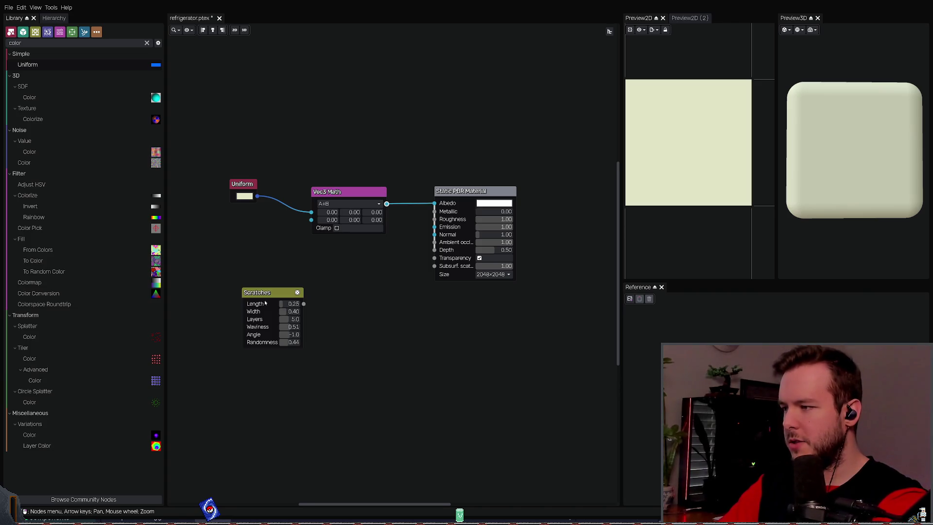
{"action": "mouse_move", "coordinate": [272, 293]}
{"action": "left_mouse_down"}
{"action": "mouse_move", "coordinate": [206, 285]}
{"action": "mouse_move", "coordinate": [311, 220]}
{"action": "left_mouse_up"}
{"action": "middle_click_drag", "start_coordinate": [309, 326], "coordinate": [355, 316]}
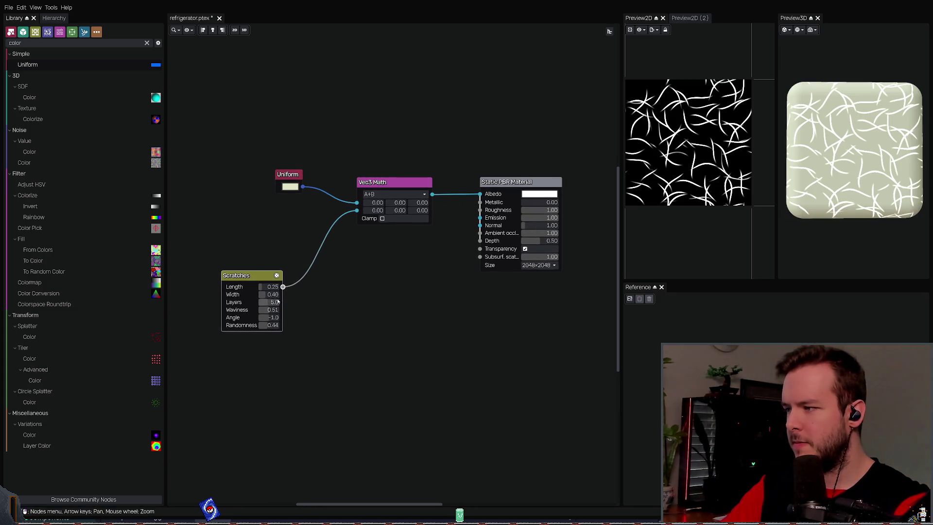
{"action": "left_click_drag", "start_coordinate": [252, 272], "coordinate": [268, 282]}
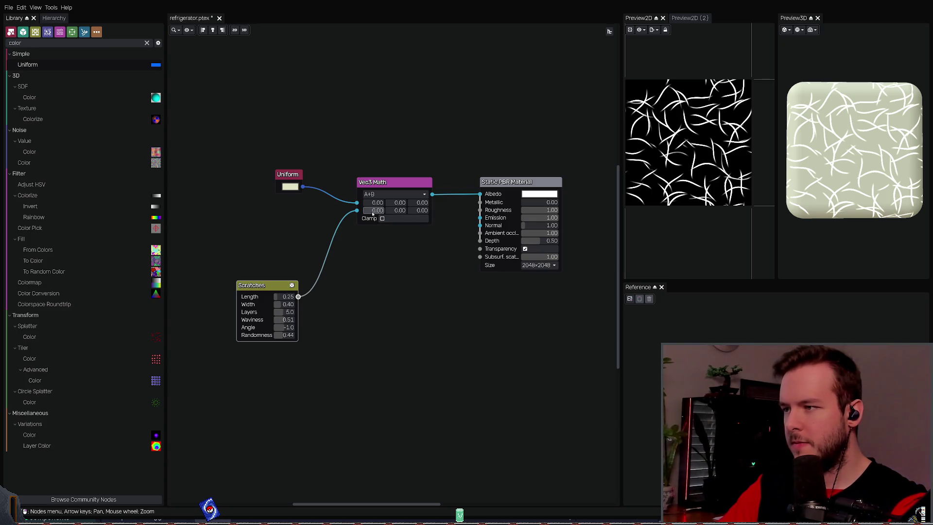
Step: Set Vec3 Math's second input X and Y values to 0 and add a Math node below
{"action": "mouse_move", "coordinate": [382, 212]}
{"action": "left_mouse_down"}
{"action": "mouse_move", "coordinate": [362, 210]}
{"action": "mouse_move", "coordinate": [403, 214]}
{"action": "left_mouse_up"}
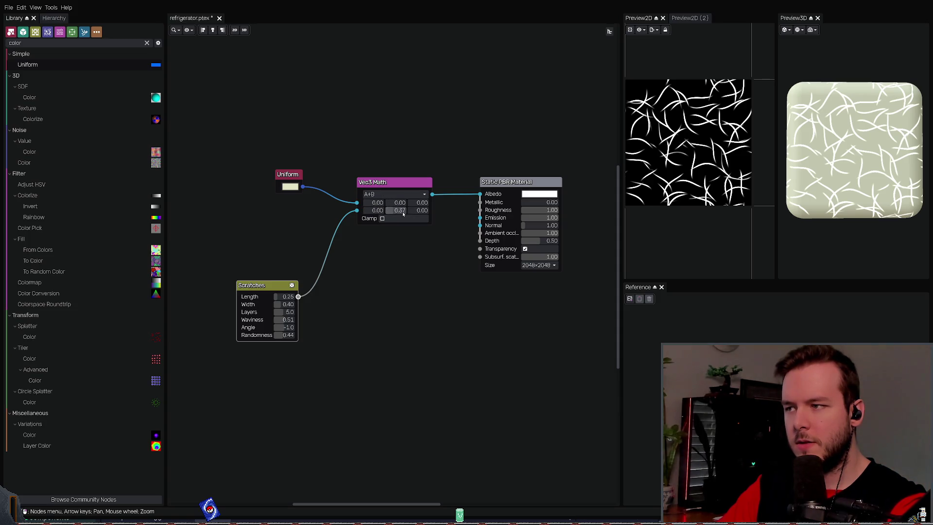
{"action": "type", "text": "0"}
{"action": "key", "text": "Return"}
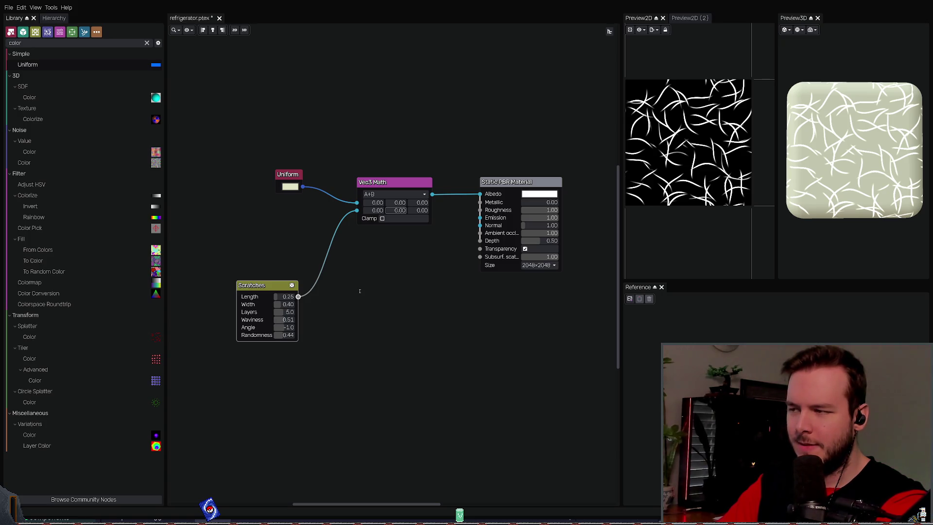
{"action": "key", "text": "ctrl+v"}
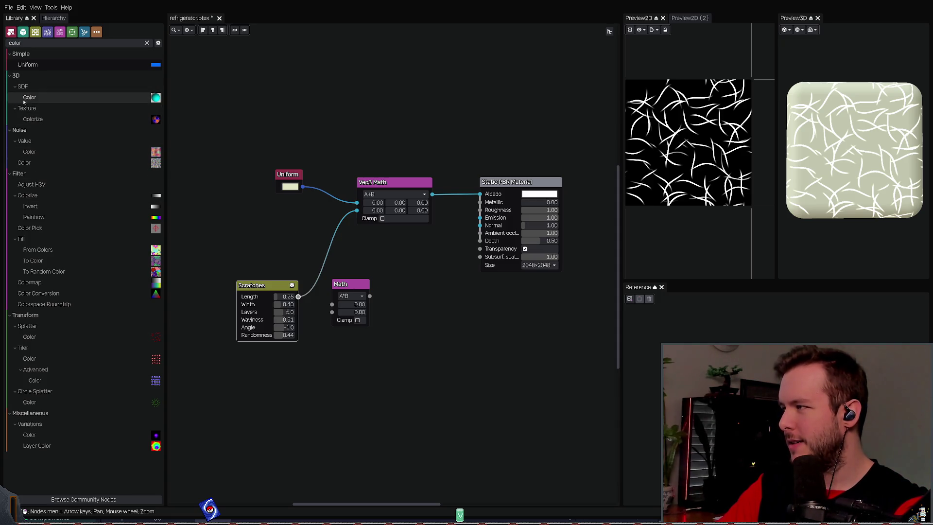
{"action": "triple_click", "coordinate": [50, 46]}
{"action": "type", "text": "mul"}
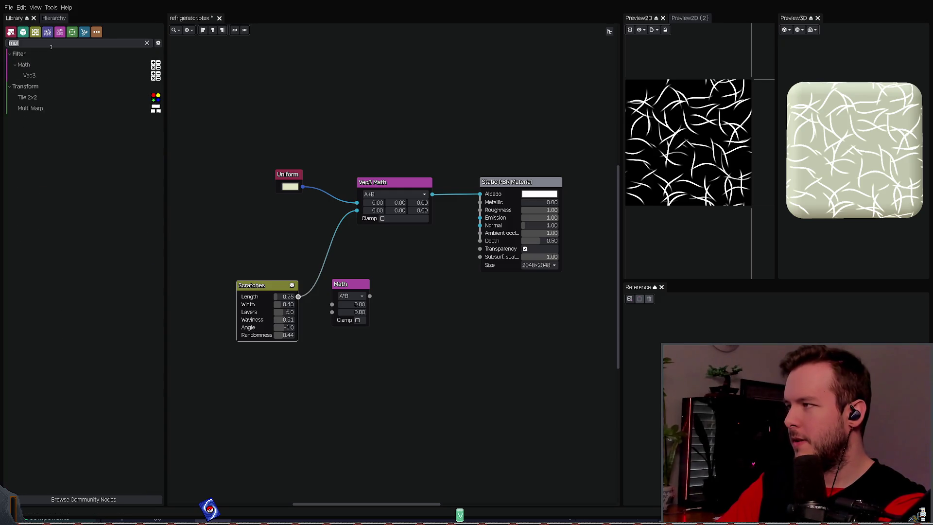
{"action": "key", "text": "BackSpace"}
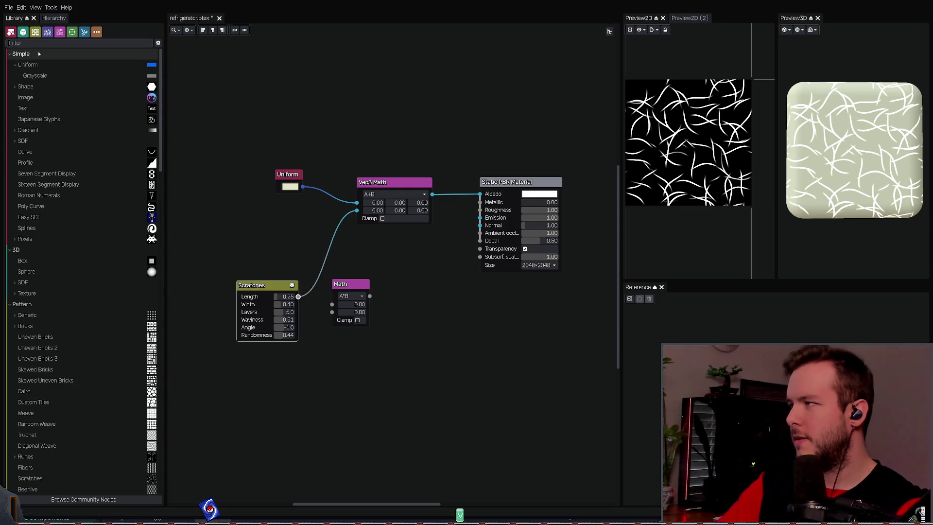
{"action": "left_click", "coordinate": [13, 66]}
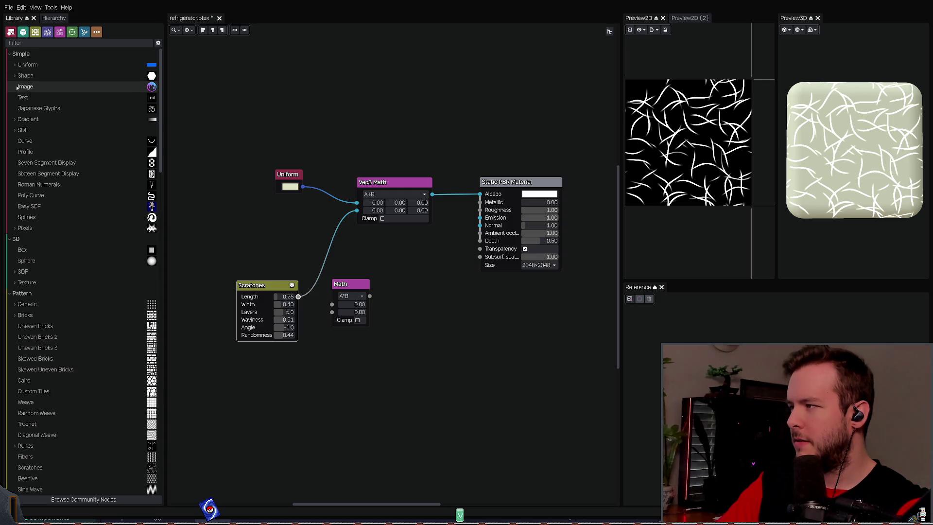
{"action": "scroll", "coordinate": [12, 132], "scroll_direction": "down", "scroll_amount": 5}
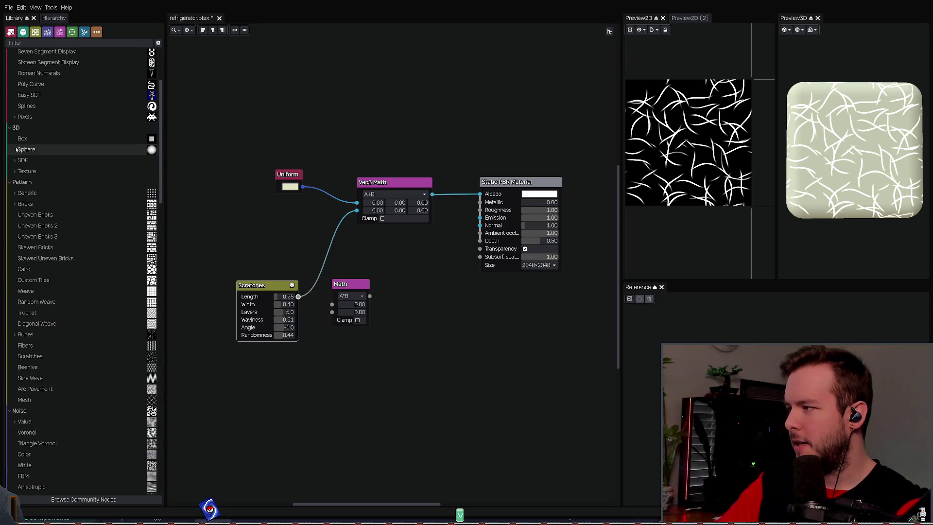
{"action": "left_click", "coordinate": [13, 162]}
{"action": "left_click", "coordinate": [13, 163]}
{"action": "scroll", "coordinate": [19, 204], "scroll_direction": "down", "scroll_amount": 4}
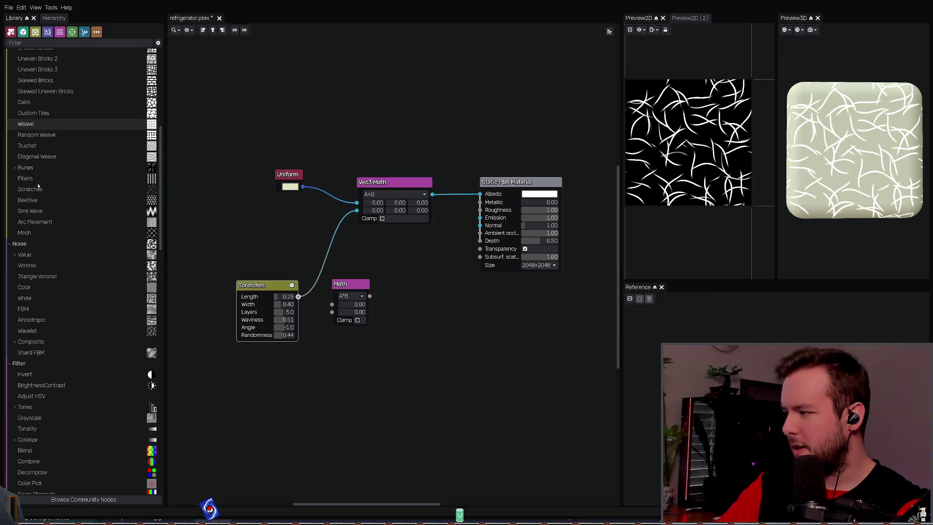
{"action": "scroll", "coordinate": [38, 253], "scroll_direction": "down", "scroll_amount": 6}
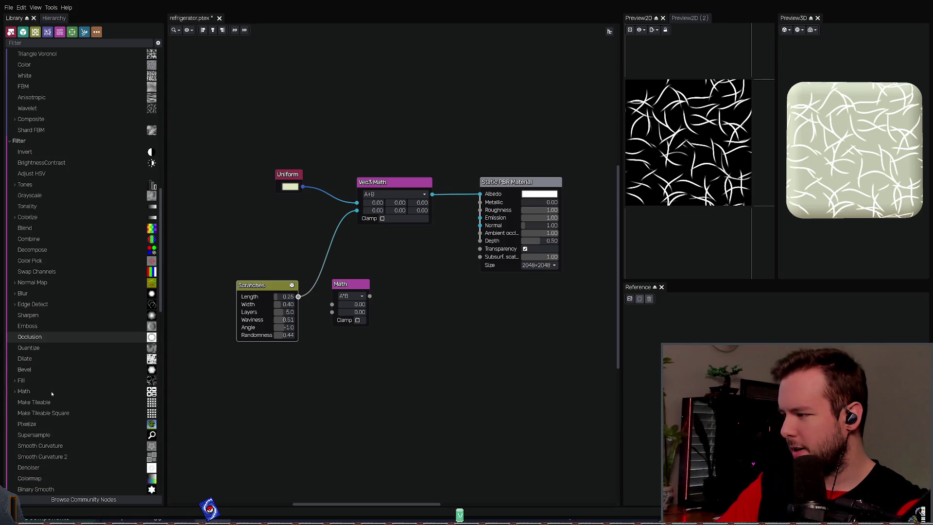
{"action": "scroll", "coordinate": [41, 422], "scroll_direction": "down", "scroll_amount": 3}
{"action": "scroll", "coordinate": [34, 401], "scroll_direction": "down", "scroll_amount": 4}
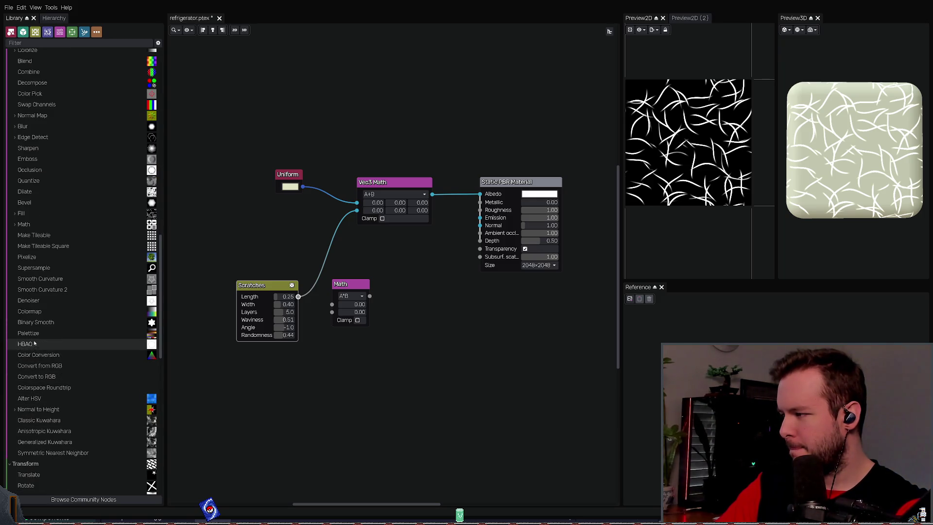
{"action": "left_click_drag", "start_coordinate": [37, 312], "coordinate": [423, 288]}
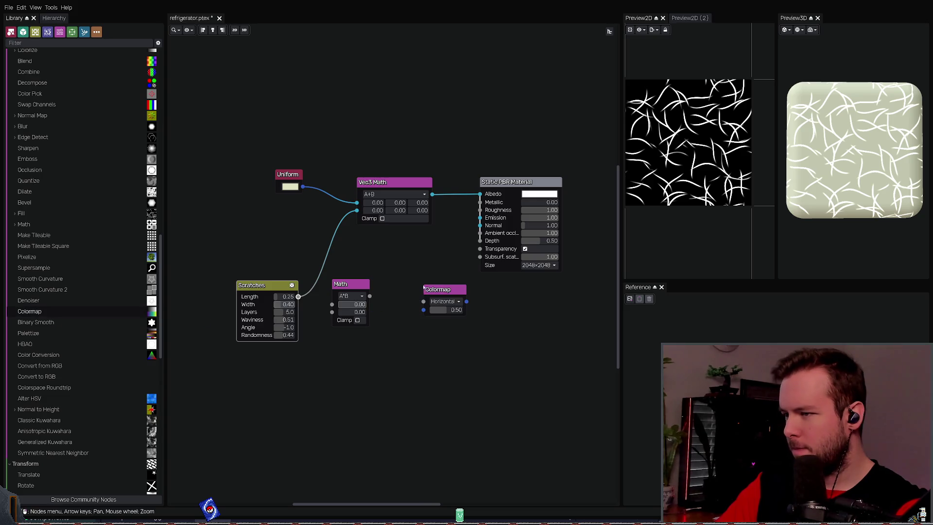
{"action": "key", "text": "Delete"}
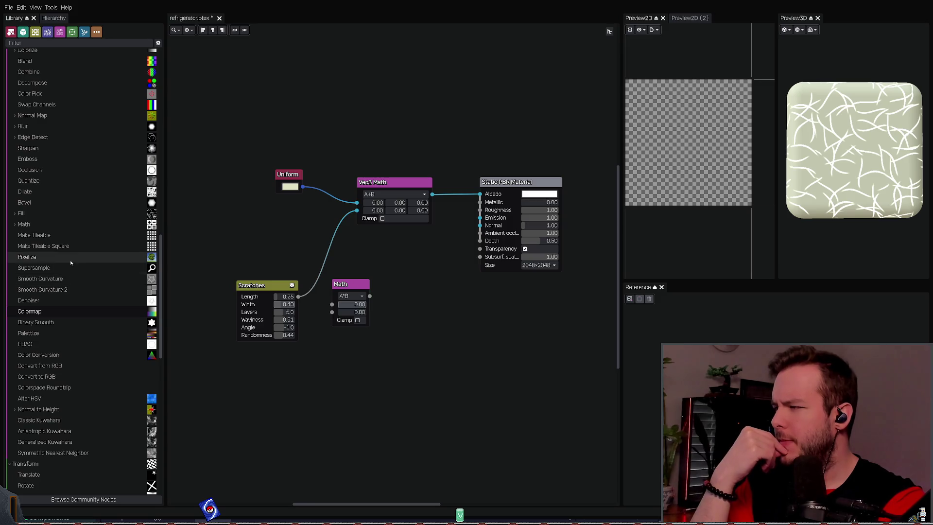
{"action": "scroll", "coordinate": [78, 254], "scroll_direction": "up", "scroll_amount": 2}
{"action": "scroll", "coordinate": [78, 253], "scroll_direction": "up", "scroll_amount": 2}
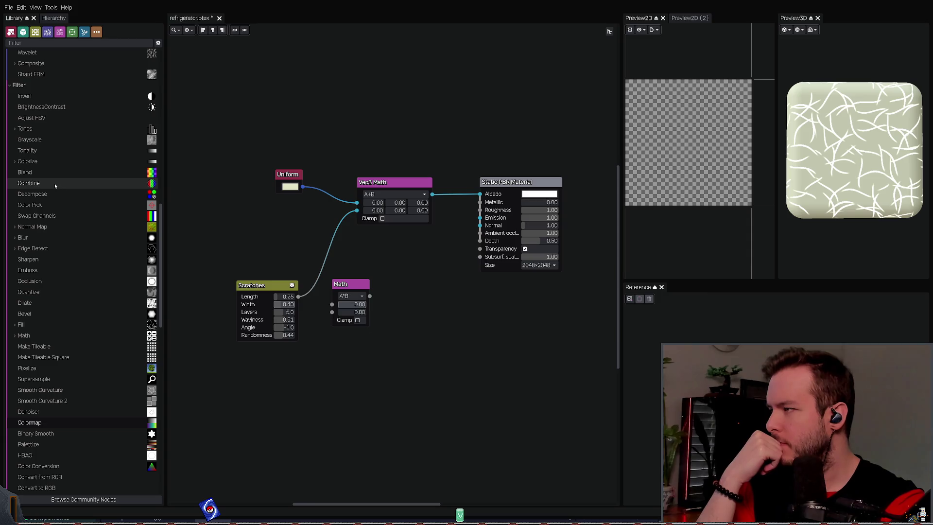
Step: Add a Blend node low in the graph and delete the unused Math node
{"action": "left_click_drag", "start_coordinate": [75, 172], "coordinate": [437, 297]}
{"action": "scroll", "coordinate": [393, 276], "scroll_direction": "up", "scroll_amount": 2}
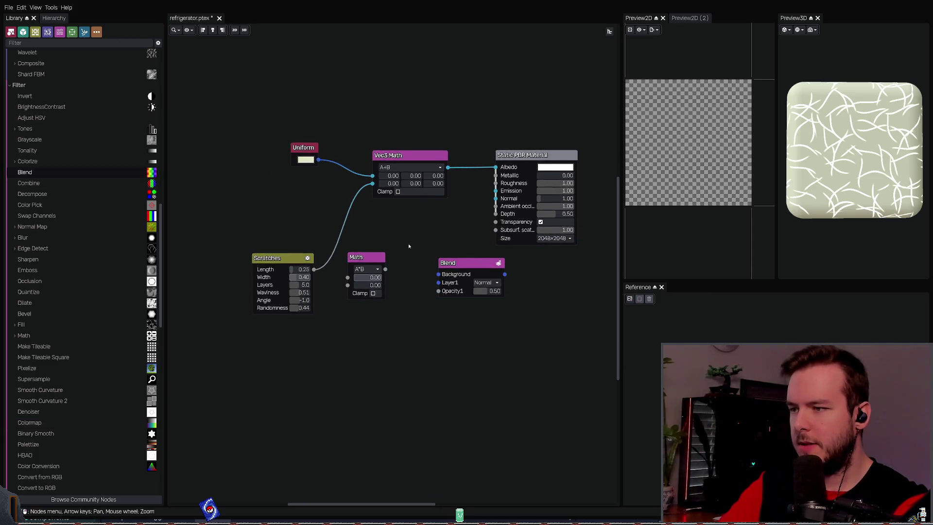
{"action": "left_click_drag", "start_coordinate": [487, 268], "coordinate": [457, 313]}
{"action": "left_click", "coordinate": [363, 254]}
{"action": "key", "text": "Delete"}
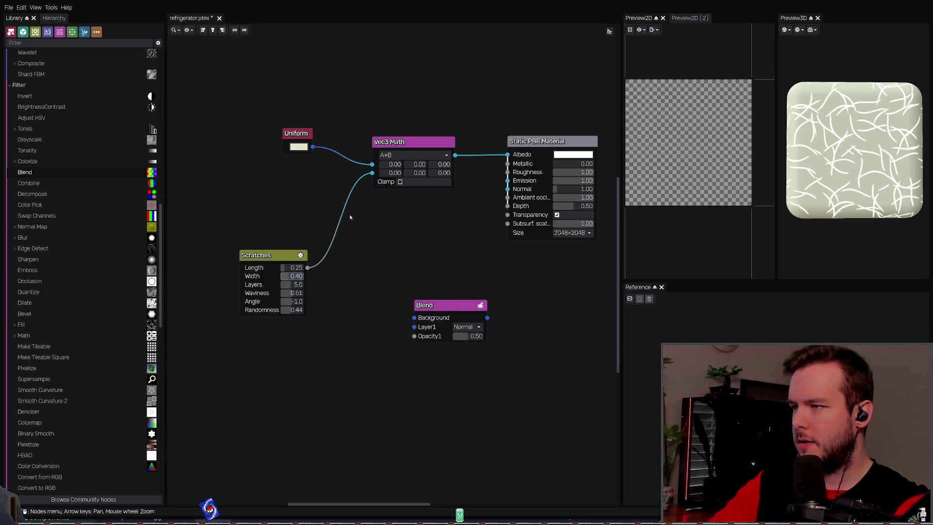
Step: Wire Scratches into Blend's Layer1 and Blend's output into Vec3 Math, tidying the layout
{"action": "left_click_drag", "start_coordinate": [372, 173], "coordinate": [415, 327]}
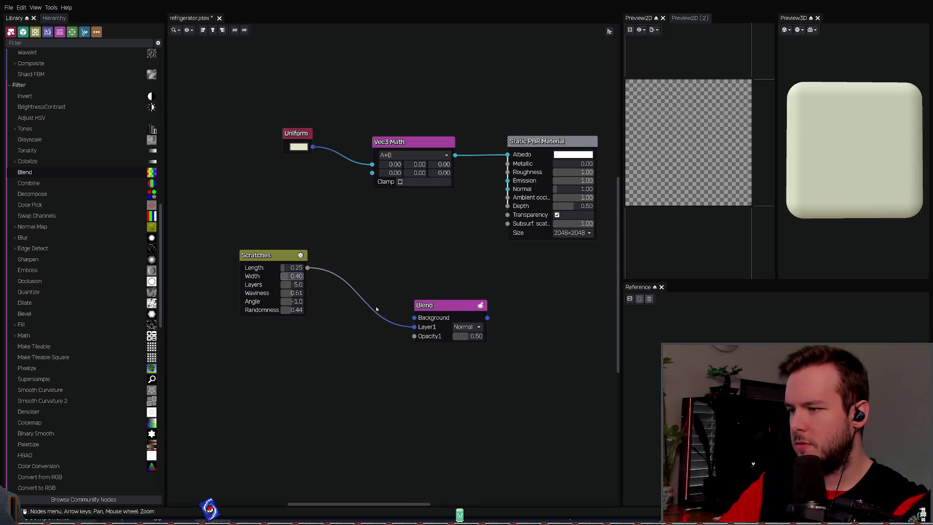
{"action": "left_click_drag", "start_coordinate": [272, 255], "coordinate": [243, 298]}
{"action": "mouse_move", "coordinate": [472, 305]}
{"action": "left_mouse_down"}
{"action": "mouse_move", "coordinate": [327, 241]}
{"action": "mouse_move", "coordinate": [372, 173]}
{"action": "left_mouse_up"}
{"action": "left_click_drag", "start_coordinate": [430, 141], "coordinate": [449, 139]}
{"action": "left_click_drag", "start_coordinate": [243, 298], "coordinate": [220, 297]}
{"action": "mouse_move", "coordinate": [314, 248]}
{"action": "left_mouse_down"}
{"action": "mouse_move", "coordinate": [332, 248]}
{"action": "mouse_move", "coordinate": [278, 255]}
{"action": "mouse_move", "coordinate": [287, 262]}
{"action": "left_mouse_up"}
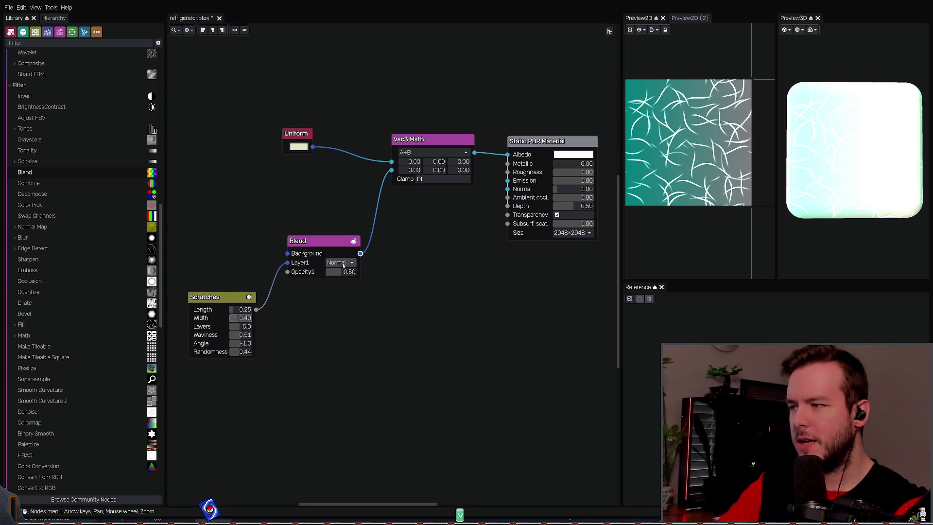
Step: Change the scratch layer's blend mode and set its opacity to 0.5
{"action": "left_click", "coordinate": [346, 294]}
{"action": "mouse_move", "coordinate": [343, 271]}
{"action": "left_mouse_down"}
{"action": "mouse_move", "coordinate": [320, 273]}
{"action": "mouse_move", "coordinate": [366, 273]}
{"action": "mouse_move", "coordinate": [342, 273]}
{"action": "left_mouse_up"}
{"action": "left_click", "coordinate": [342, 273]}
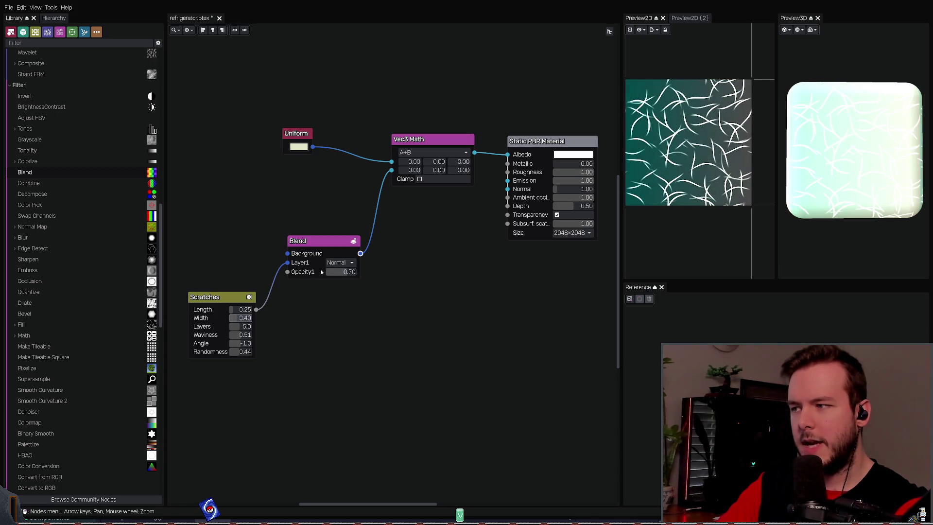
{"action": "type", "text": "0"}
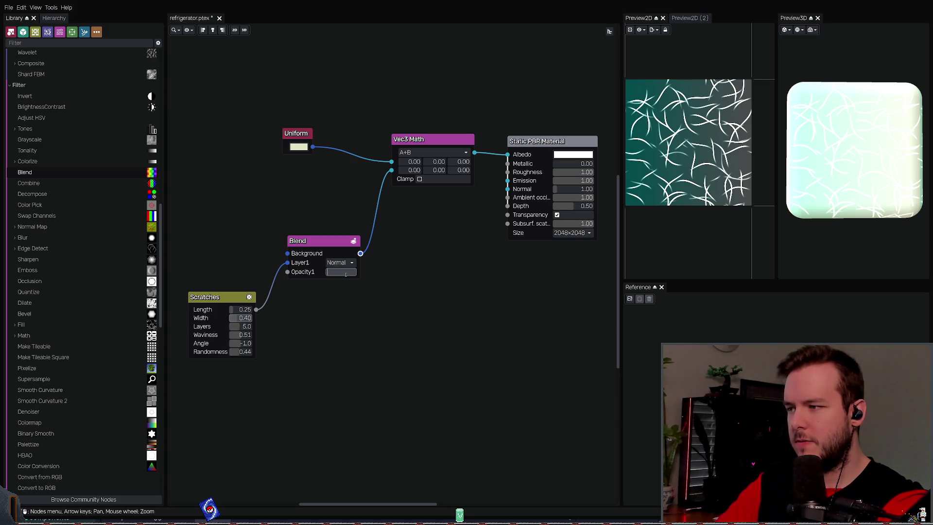
{"action": "type", "text": ".5"}
{"action": "key", "text": "Return"}
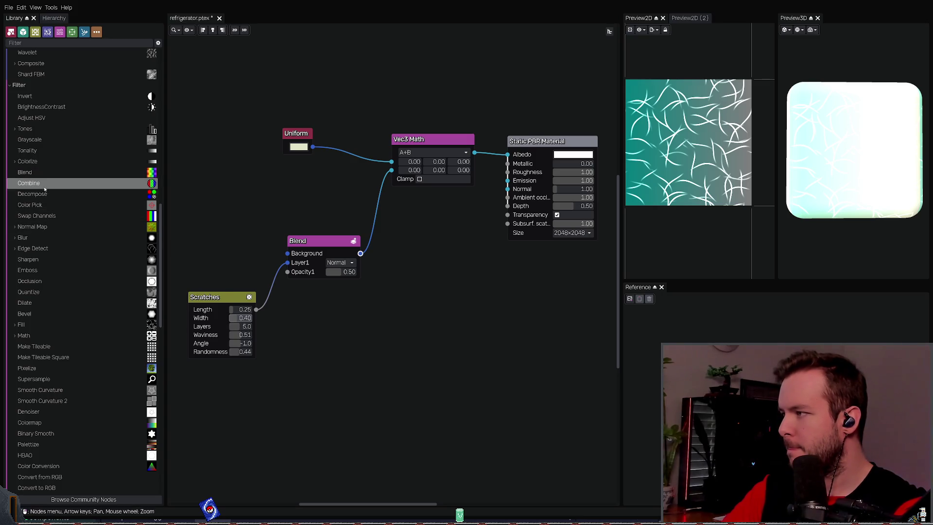
{"action": "left_click_drag", "start_coordinate": [72, 185], "coordinate": [334, 316]}
{"action": "left_click", "coordinate": [327, 305]}
{"action": "key", "text": "Delete"}
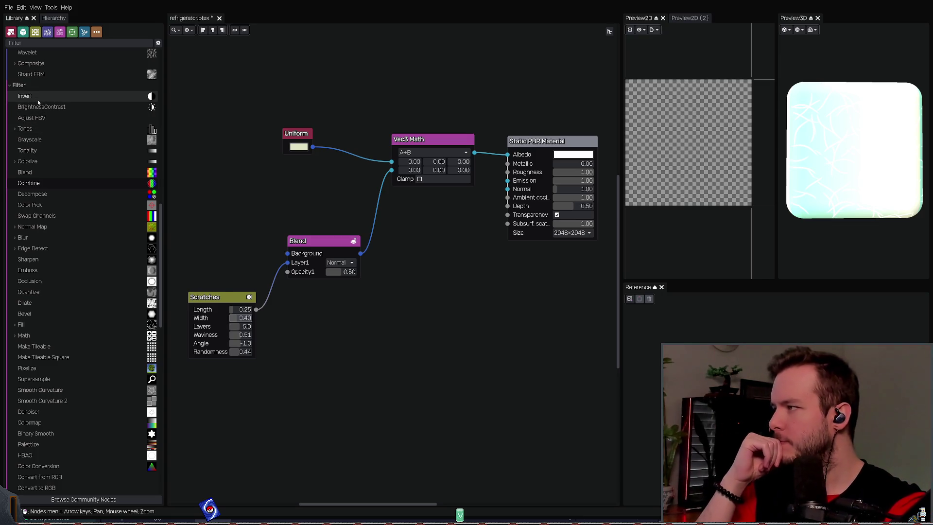
{"action": "left_click_drag", "start_coordinate": [34, 97], "coordinate": [334, 322]}
{"action": "left_click_drag", "start_coordinate": [287, 262], "coordinate": [331, 335]}
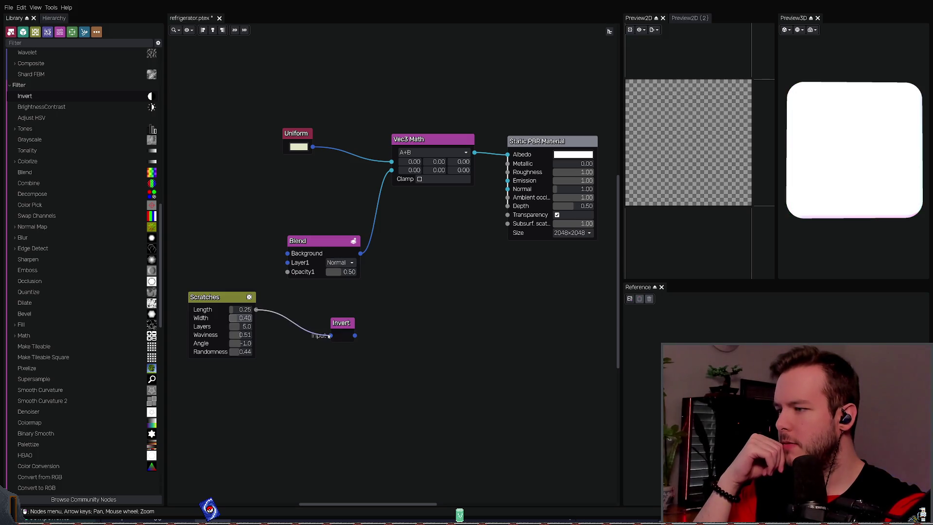
{"action": "left_click", "coordinate": [311, 240]}
{"action": "left_click_drag", "start_coordinate": [311, 240], "coordinate": [353, 239]}
{"action": "mouse_move", "coordinate": [354, 335]}
{"action": "left_mouse_down"}
{"action": "mouse_move", "coordinate": [330, 261]}
{"action": "mouse_move", "coordinate": [275, 249]}
{"action": "left_mouse_up"}
{"action": "left_click_drag", "start_coordinate": [204, 297], "coordinate": [172, 302]}
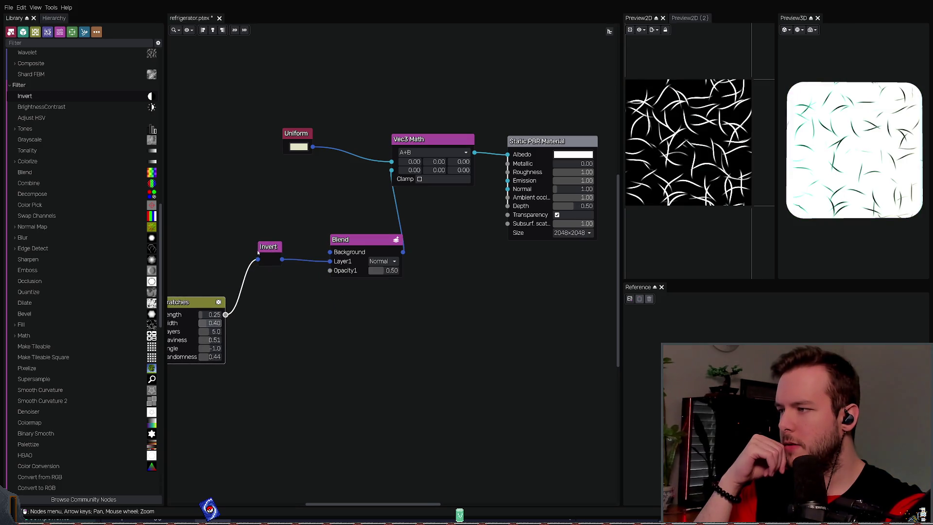
{"action": "left_click_drag", "start_coordinate": [273, 249], "coordinate": [286, 268]}
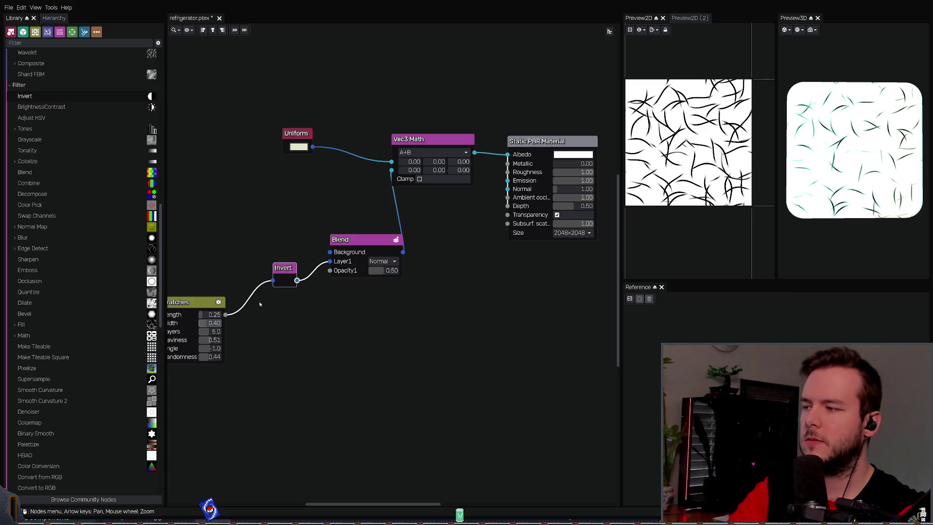
{"action": "key", "text": "Delete"}
{"action": "left_click_drag", "start_coordinate": [225, 315], "coordinate": [332, 261]}
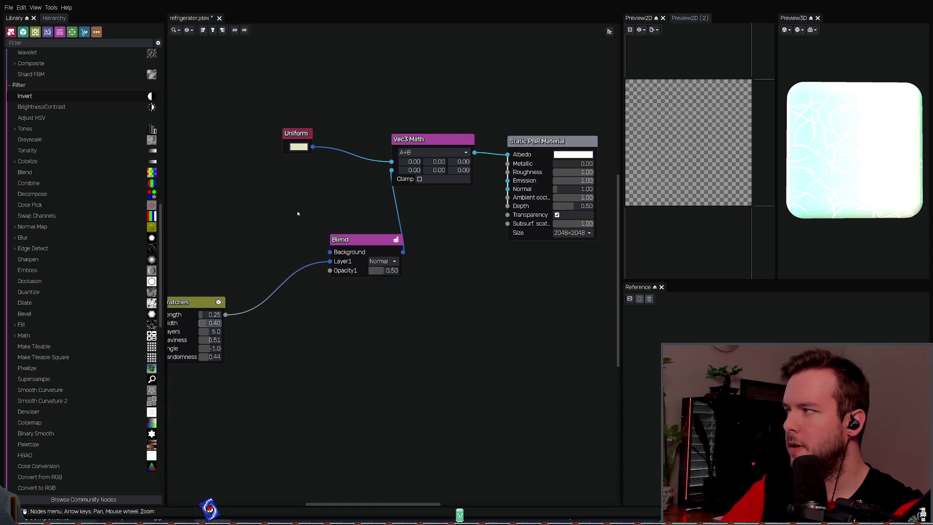
{"action": "mouse_move", "coordinate": [351, 245]}
{"action": "left_mouse_down"}
{"action": "mouse_move", "coordinate": [324, 245]}
{"action": "mouse_move", "coordinate": [281, 223]}
{"action": "left_mouse_up"}
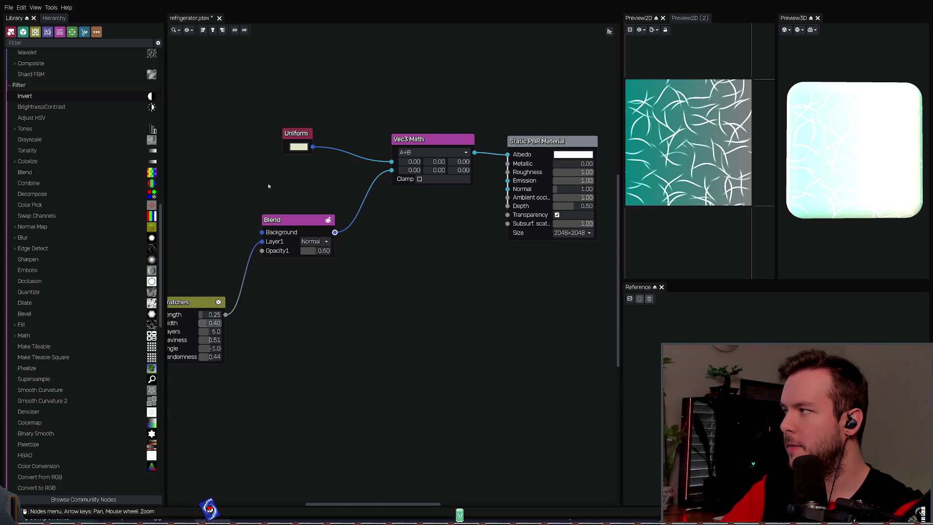
{"action": "middle_click_drag", "start_coordinate": [244, 250], "coordinate": [297, 259]}
{"action": "left_click_drag", "start_coordinate": [239, 310], "coordinate": [225, 236]}
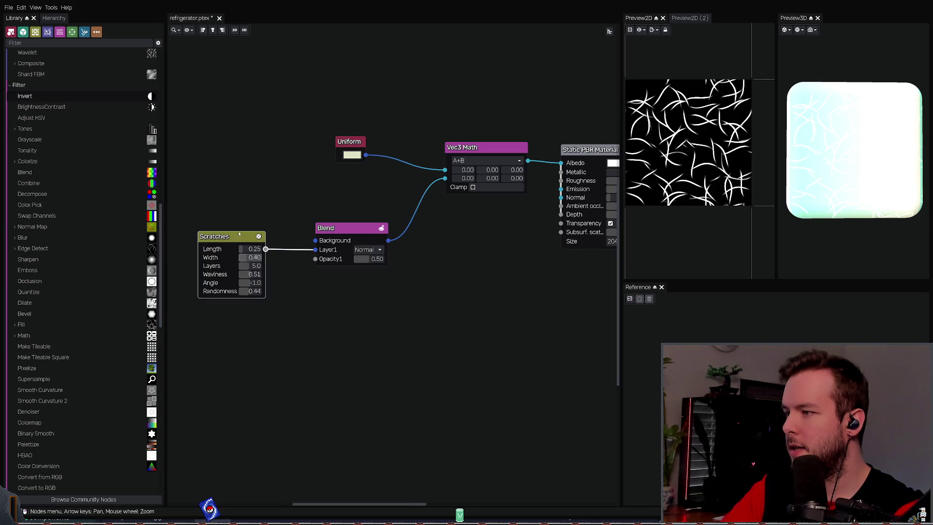
Step: Line up the Blend and Scratches nodes and save the refrigerator material
{"action": "middle_click_drag", "start_coordinate": [259, 244], "coordinate": [250, 250]}
{"action": "left_click_drag", "start_coordinate": [225, 245], "coordinate": [226, 247]}
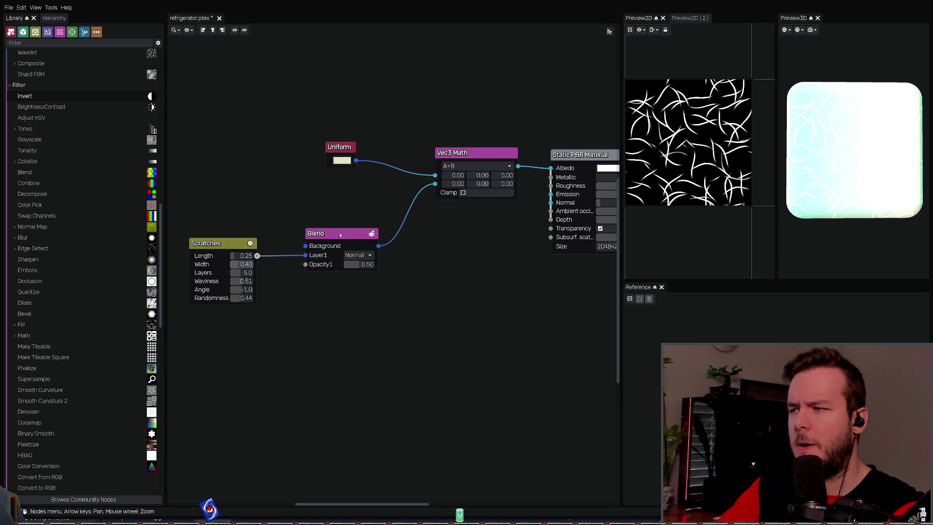
{"action": "left_click_drag", "start_coordinate": [340, 235], "coordinate": [337, 201]}
{"action": "left_click_drag", "start_coordinate": [232, 243], "coordinate": [232, 210]}
{"action": "key", "text": "ctrl+s"}
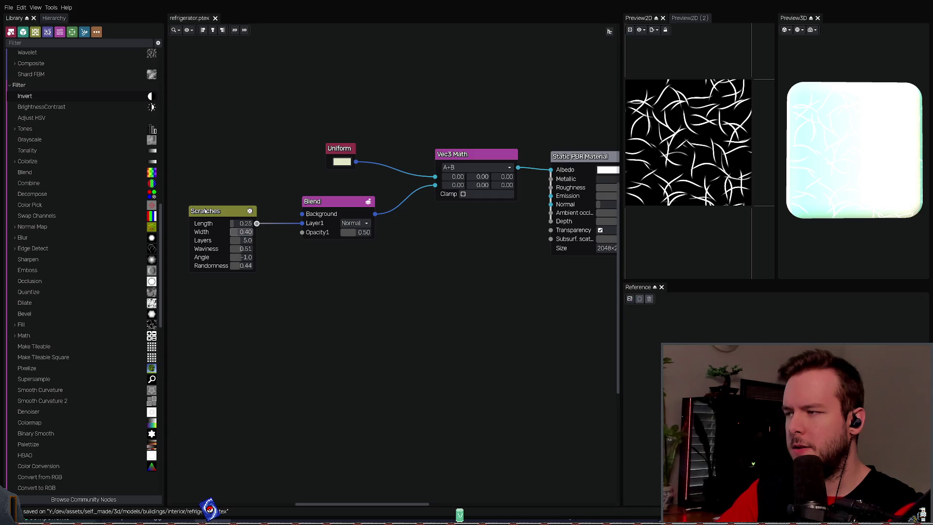
Step: Preview the Blend node, try Additive and Screen modes, then delete the scratch Blend node
{"action": "middle_click_drag", "start_coordinate": [433, 255], "coordinate": [401, 268]}
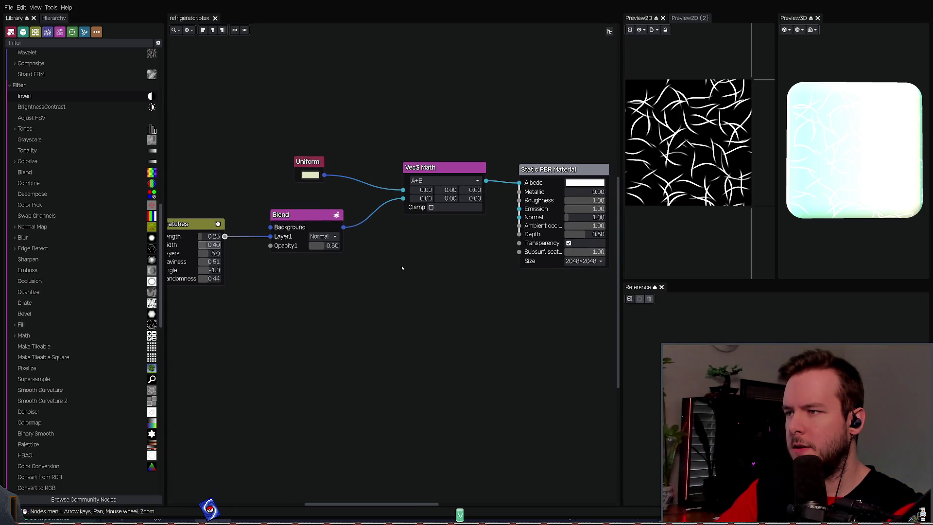
{"action": "left_click_drag", "start_coordinate": [284, 282], "coordinate": [384, 199]}
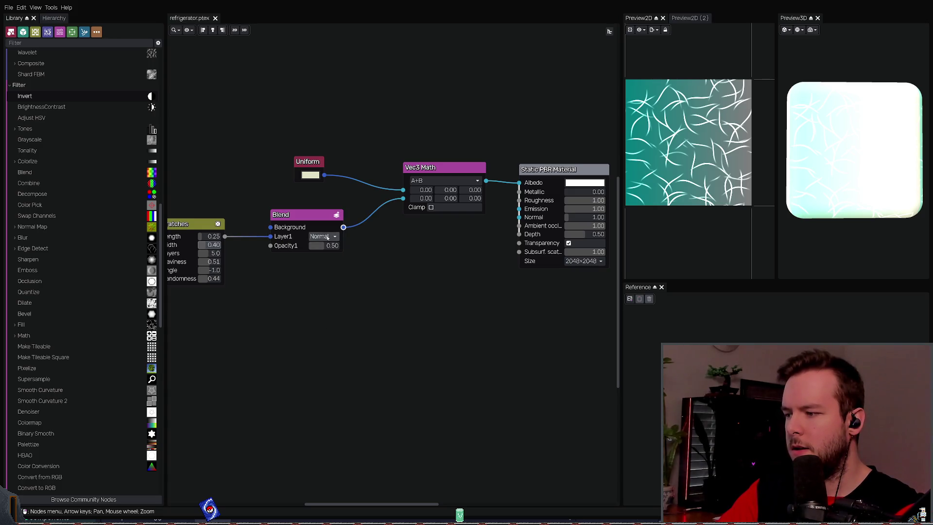
{"action": "left_click", "coordinate": [333, 353]}
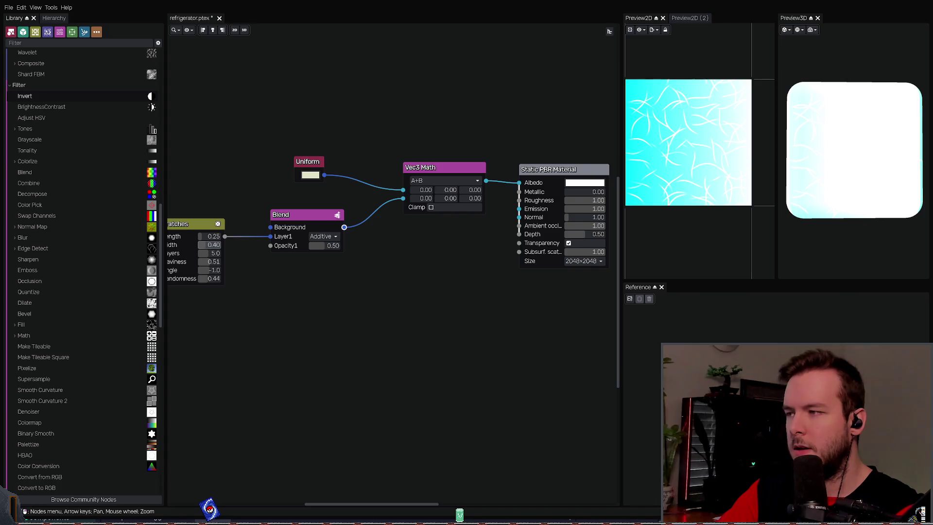
{"action": "left_click", "coordinate": [336, 272]}
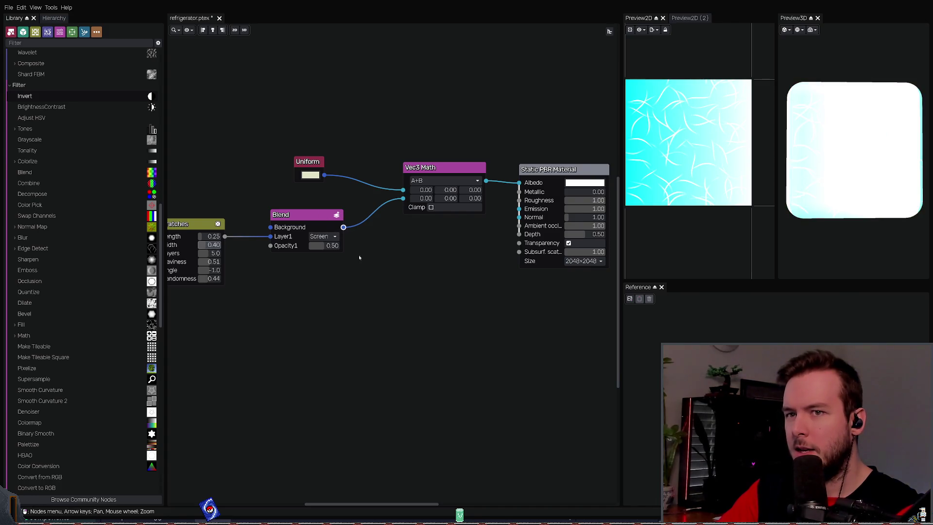
{"action": "scroll", "coordinate": [319, 238], "scroll_direction": "up", "scroll_amount": 3}
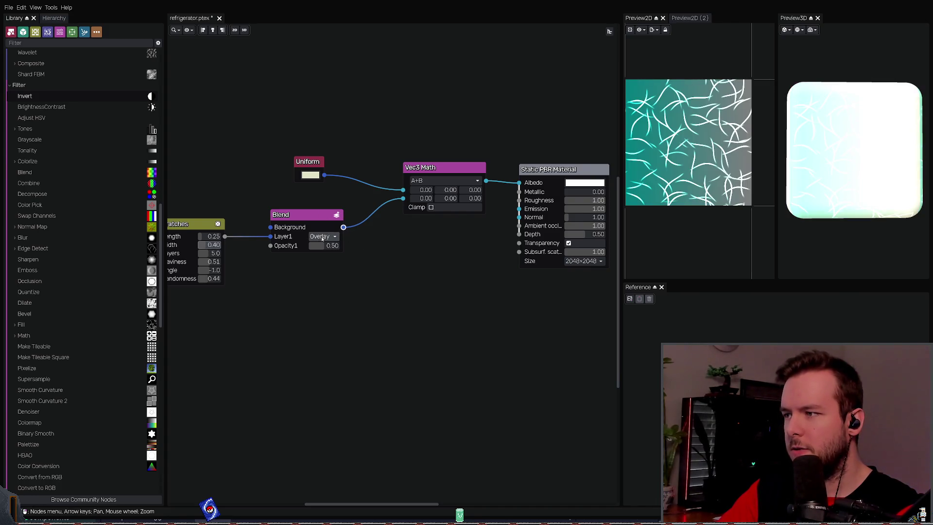
{"action": "mouse_move", "coordinate": [251, 279]}
{"action": "left_mouse_down"}
{"action": "mouse_move", "coordinate": [314, 256]}
{"action": "mouse_move", "coordinate": [369, 209]}
{"action": "left_mouse_up"}
{"action": "key", "text": "Delete"}
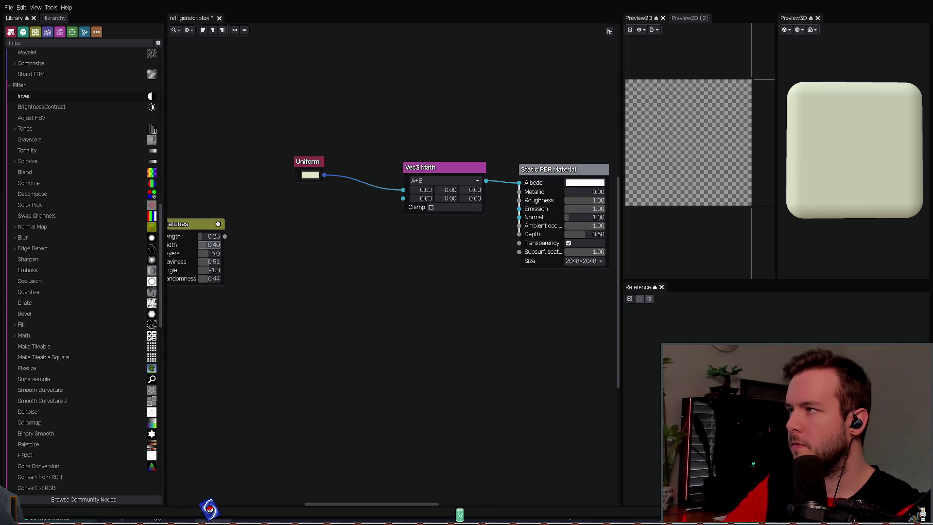
Step: Open the greybox textures tutorial video in a private browser window
{"action": "key", "text": "alt+Tab"}
{"action": "key", "text": "ctrl+shift+n"}
{"action": "key", "text": "ctrl+v"}
{"action": "key", "text": "Return"}
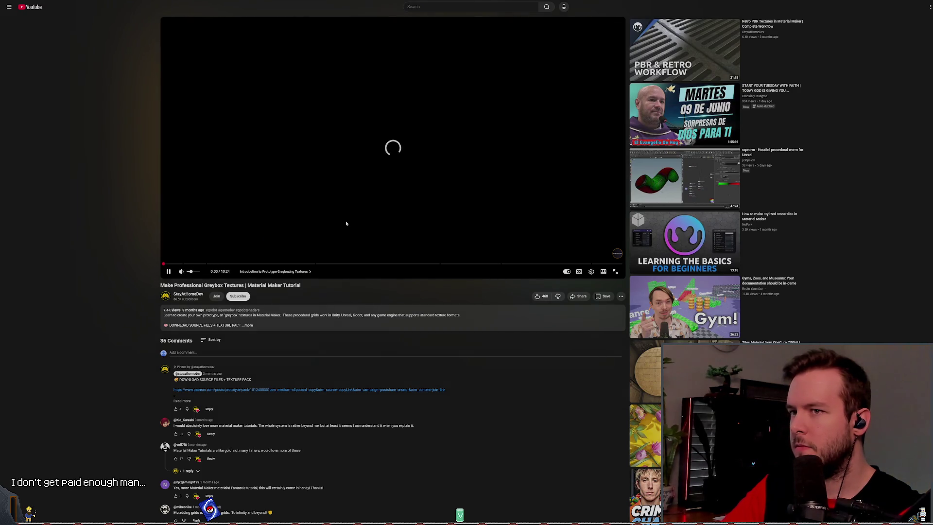
Step: Enlarge the page, switch to the wide player, resume playback and skip ahead past the intro
{"action": "key", "text": "ctrl+plus"}
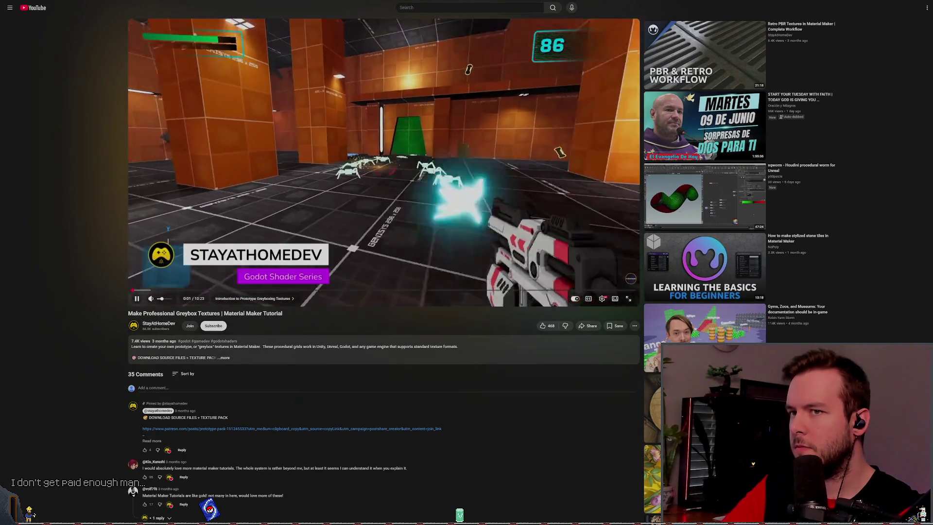
{"action": "left_click", "coordinate": [428, 152]}
{"action": "key", "text": "ctrl+plus"}
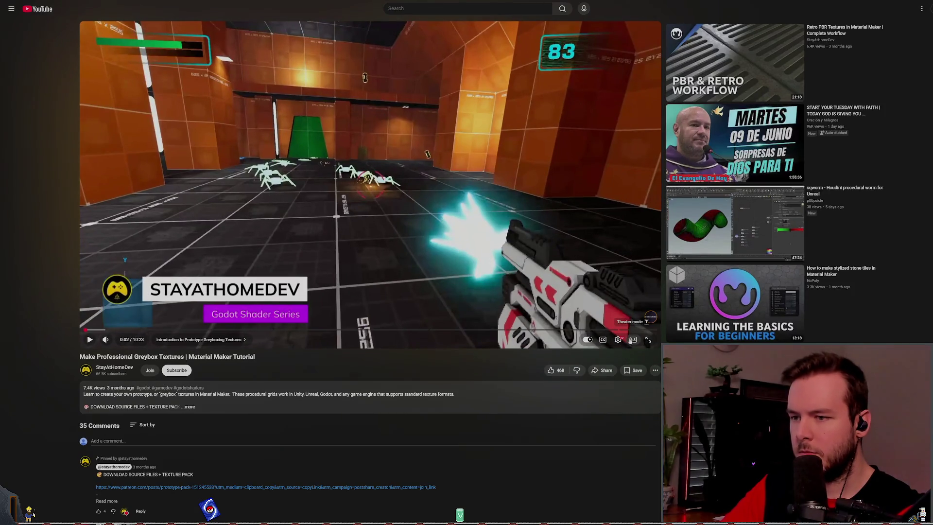
{"action": "left_click", "coordinate": [631, 340]}
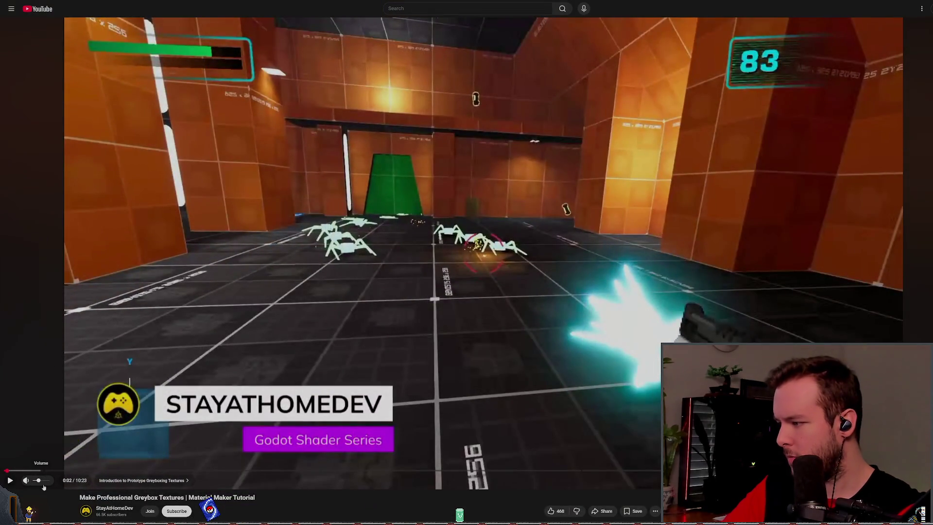
{"action": "key", "text": "space"}
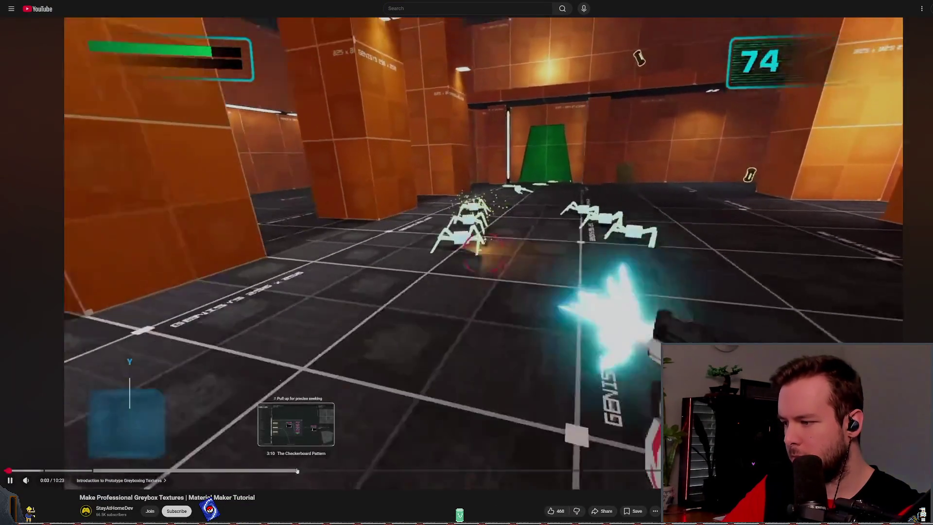
{"action": "left_click_drag", "start_coordinate": [109, 470], "coordinate": [119, 471]}
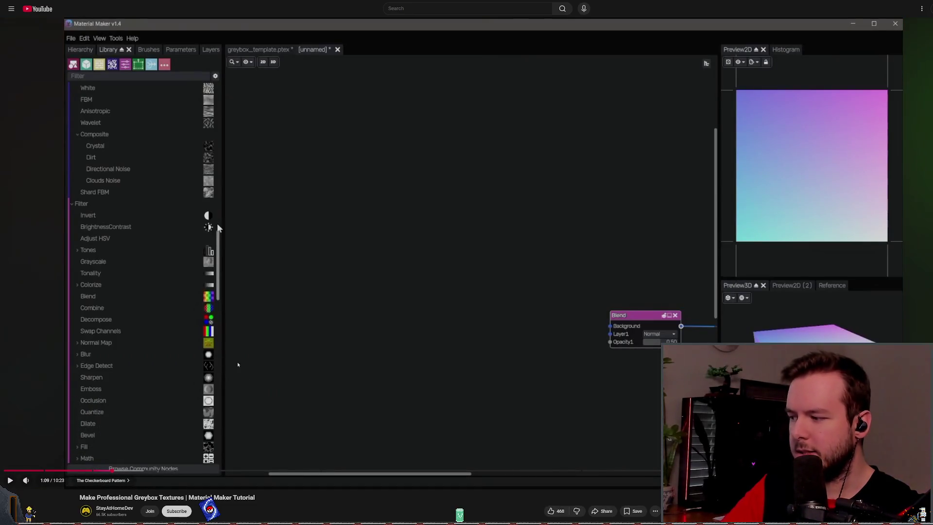
Step: Resume the tutorial and jump through the checkerboard, Tones and Colorize sections
{"action": "scroll", "coordinate": [198, 353], "scroll_direction": "down", "scroll_amount": 6}
{"action": "scroll", "coordinate": [274, 295], "scroll_direction": "up", "scroll_amount": 5}
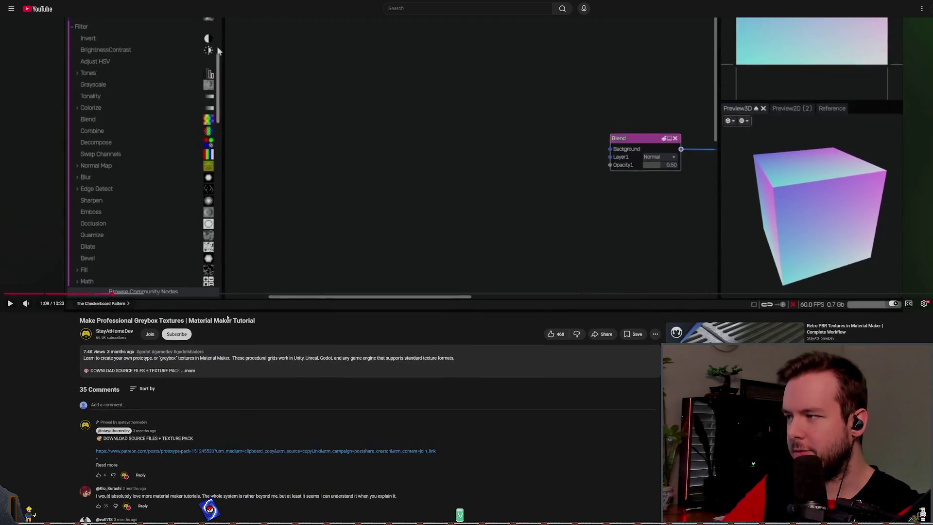
{"action": "left_click", "coordinate": [274, 295]}
{"action": "scroll", "coordinate": [274, 294], "scroll_direction": "up", "scroll_amount": 2}
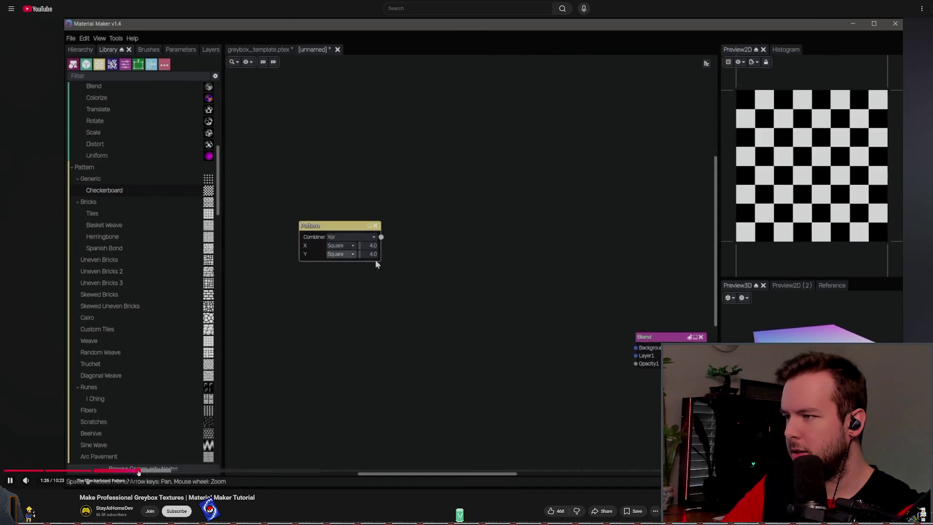
{"action": "left_click", "coordinate": [176, 470]}
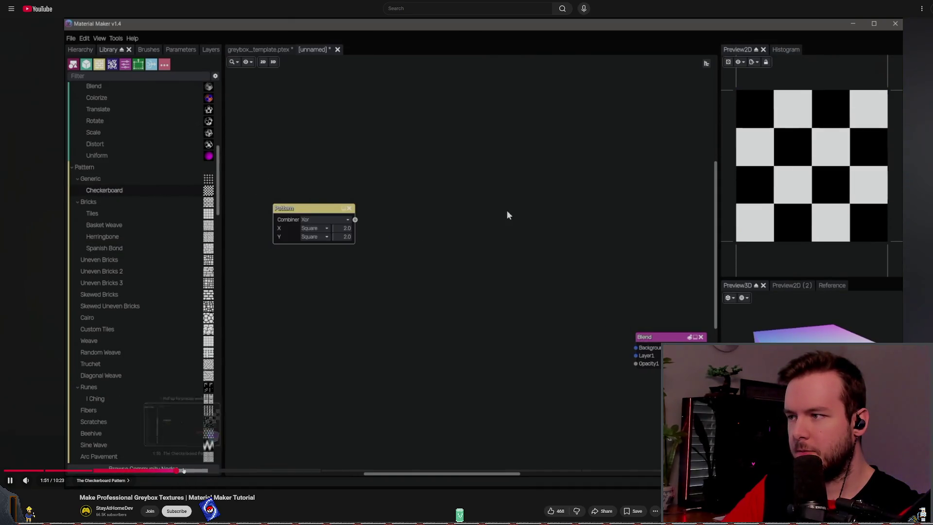
{"action": "left_click", "coordinate": [214, 471]}
{"action": "left_click", "coordinate": [243, 471]}
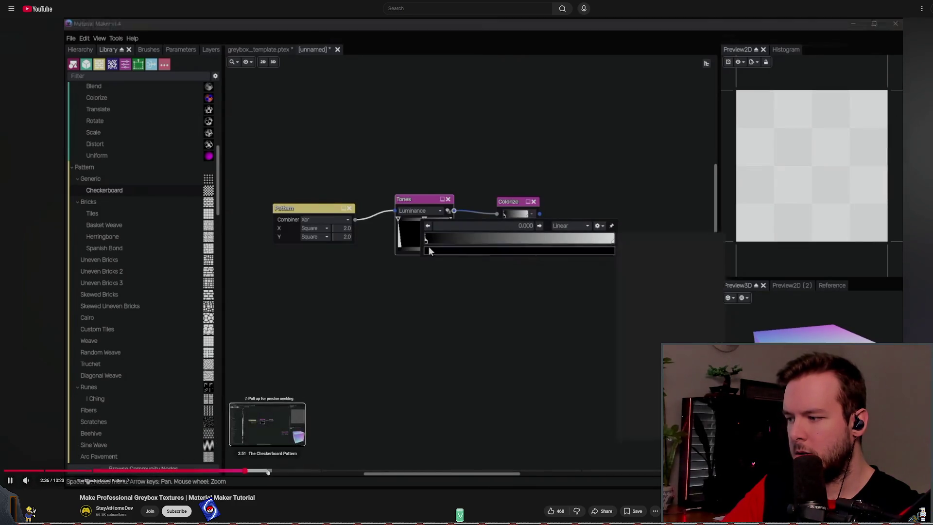
Step: Pause and resume to study the colour picker, node graph and Colorize gradient editor
{"action": "left_click", "coordinate": [297, 400]}
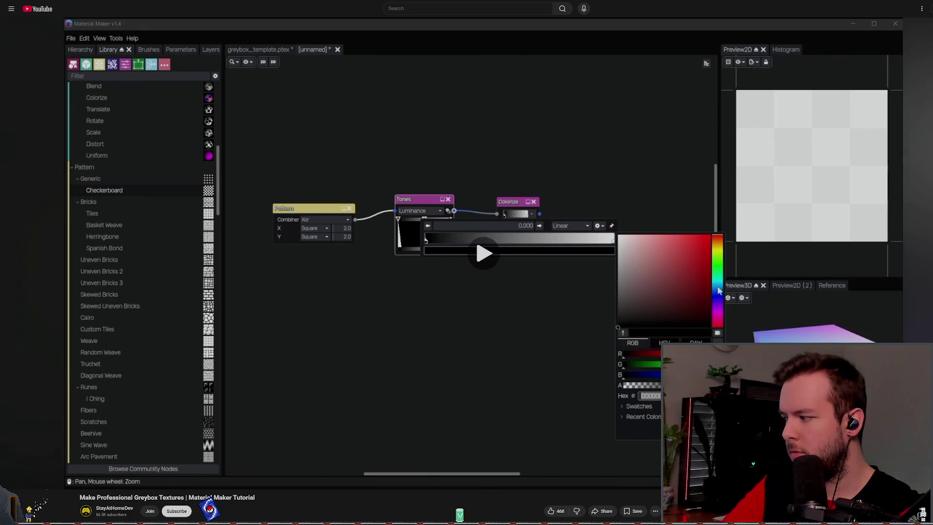
{"action": "left_click", "coordinate": [288, 356]}
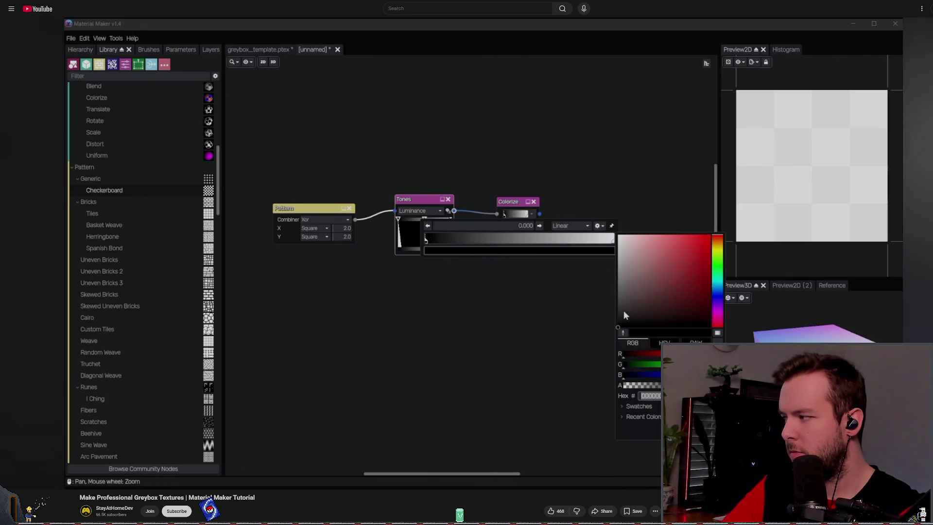
{"action": "left_click", "coordinate": [355, 336]}
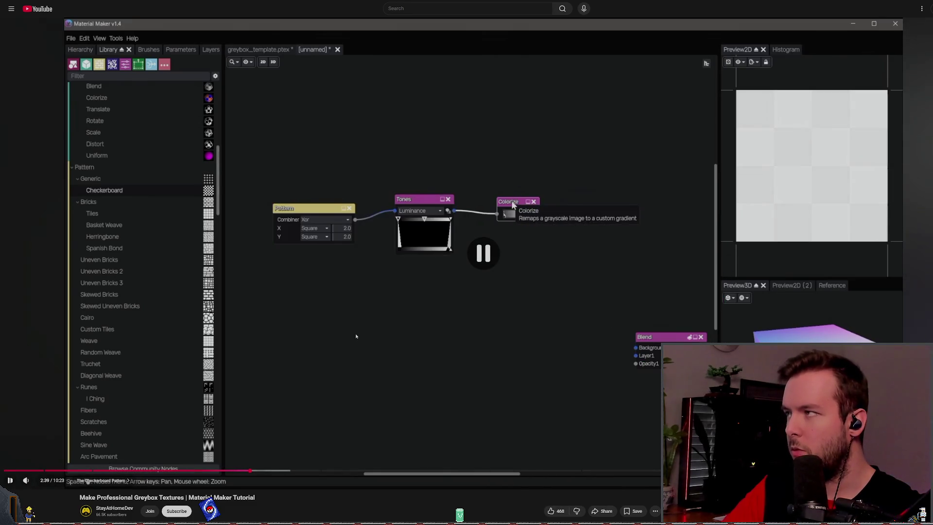
{"action": "left_click", "coordinate": [367, 311]}
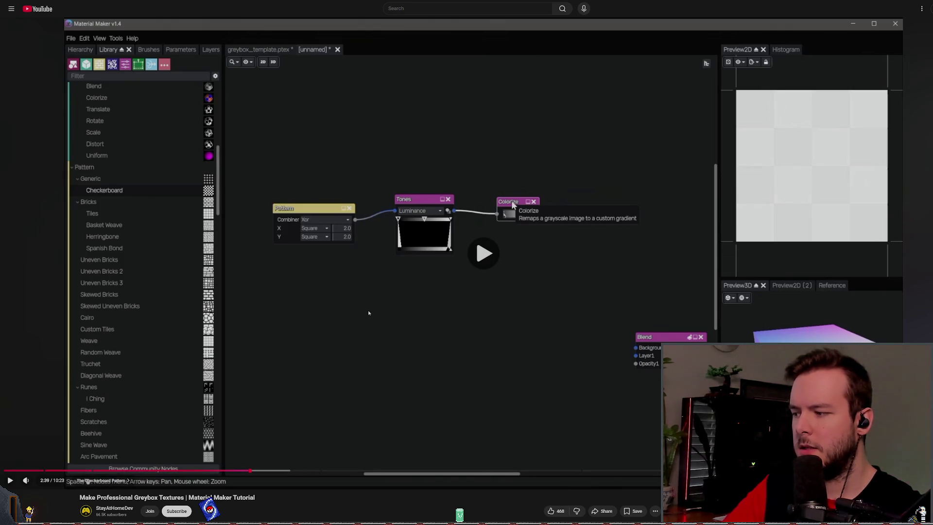
{"action": "left_click", "coordinate": [346, 285]}
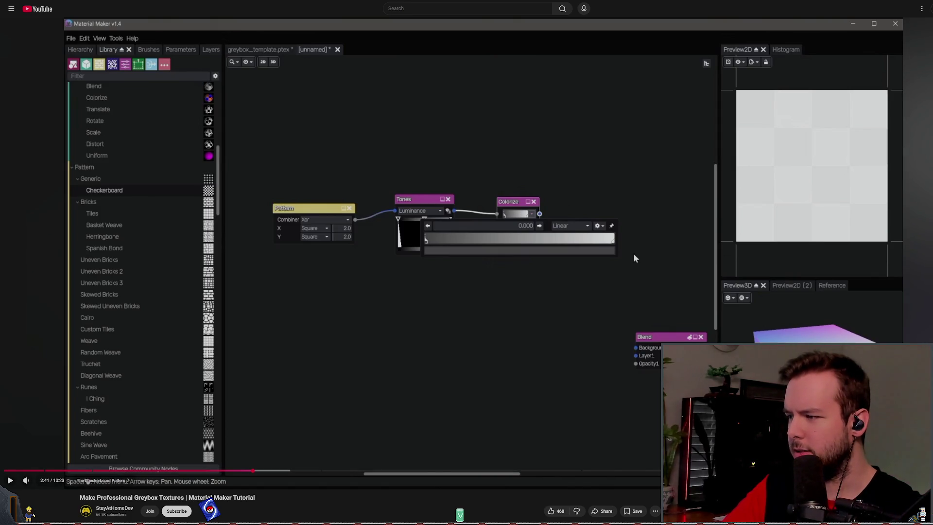
{"action": "left_click", "coordinate": [475, 318]}
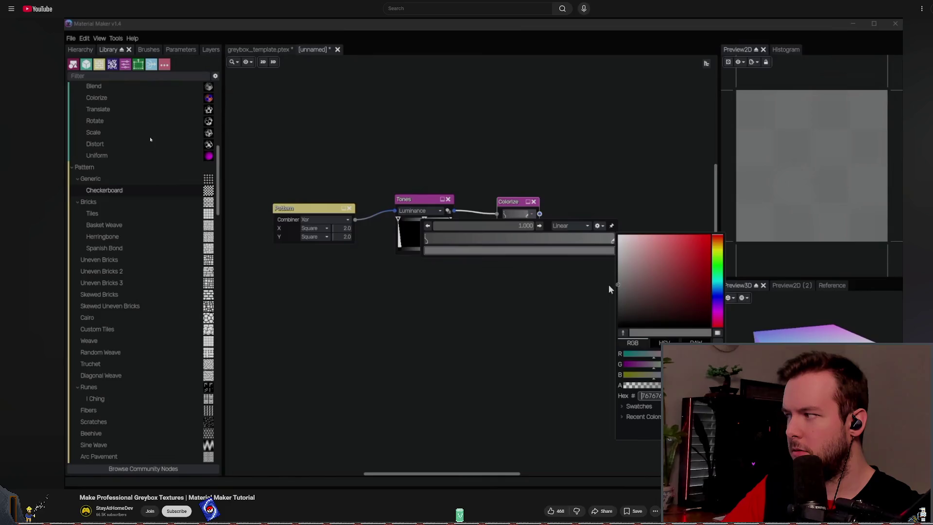
Step: Restart the tutorial from the beginning, briefly pausing then resuming the intro
{"action": "key", "text": "0"}
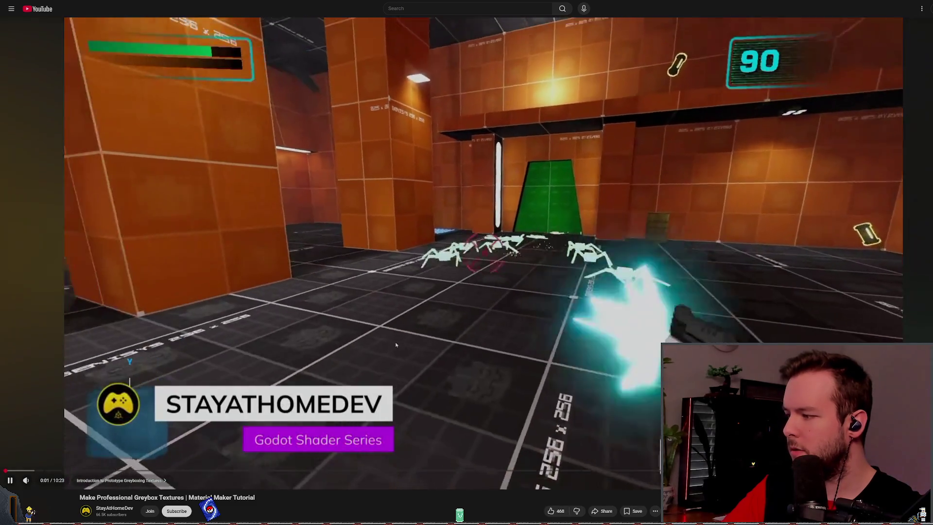
{"action": "left_click", "coordinate": [362, 299]}
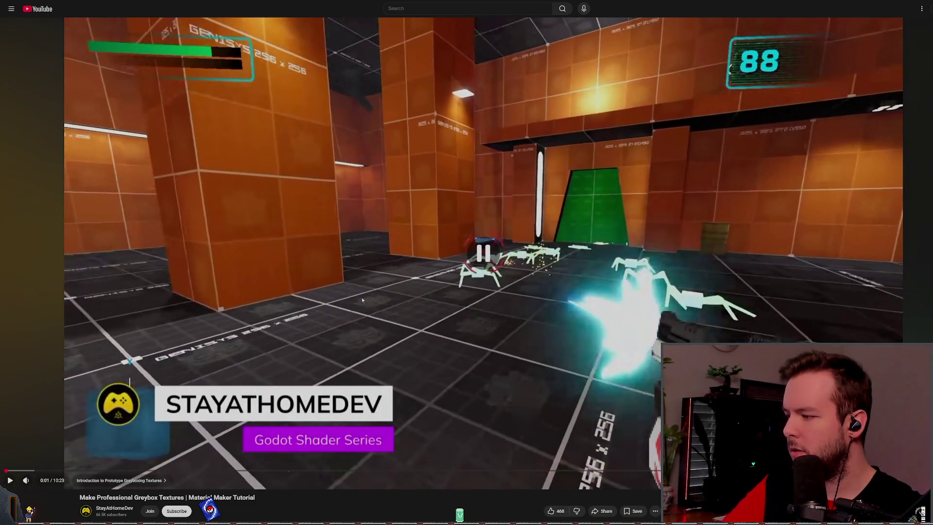
{"action": "left_click", "coordinate": [317, 235]}
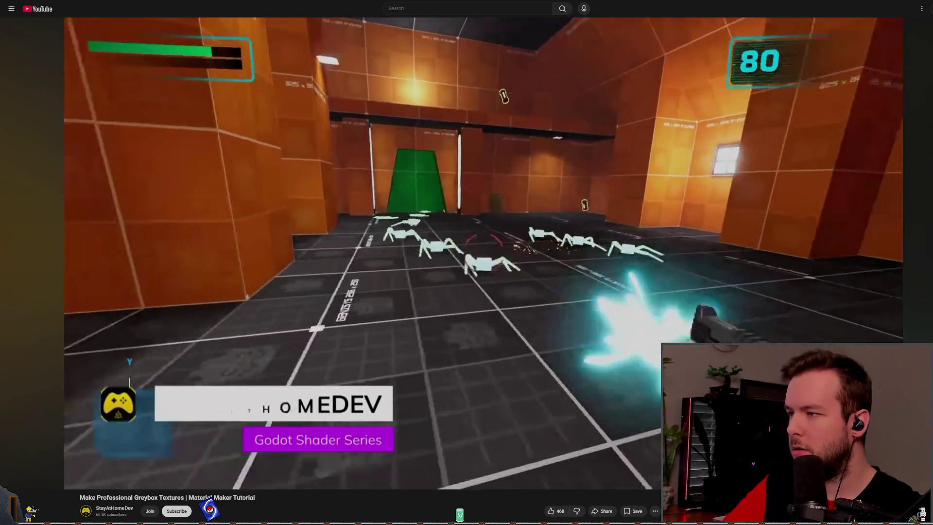
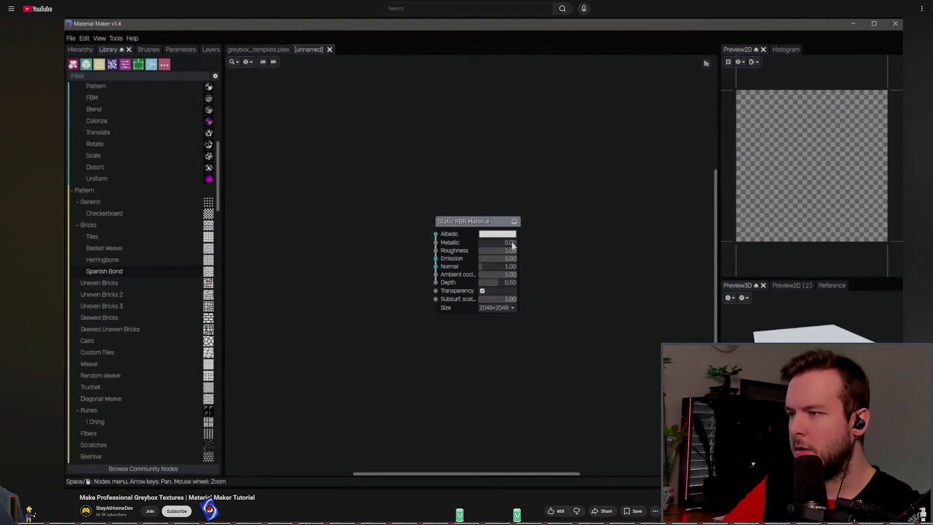
Step: Pause and resume the Material Maker tutorial video
{"action": "mouse_move", "coordinate": [582, 261]}
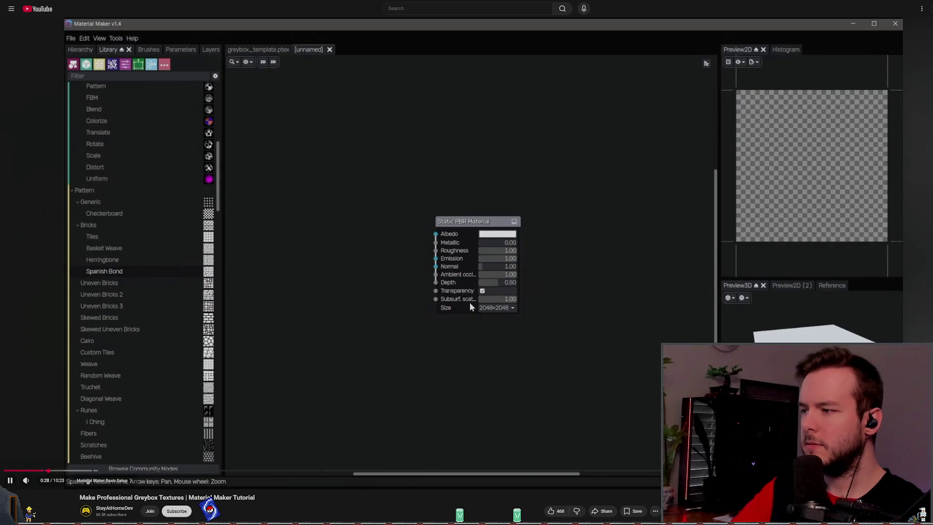
{"action": "key", "text": "space"}
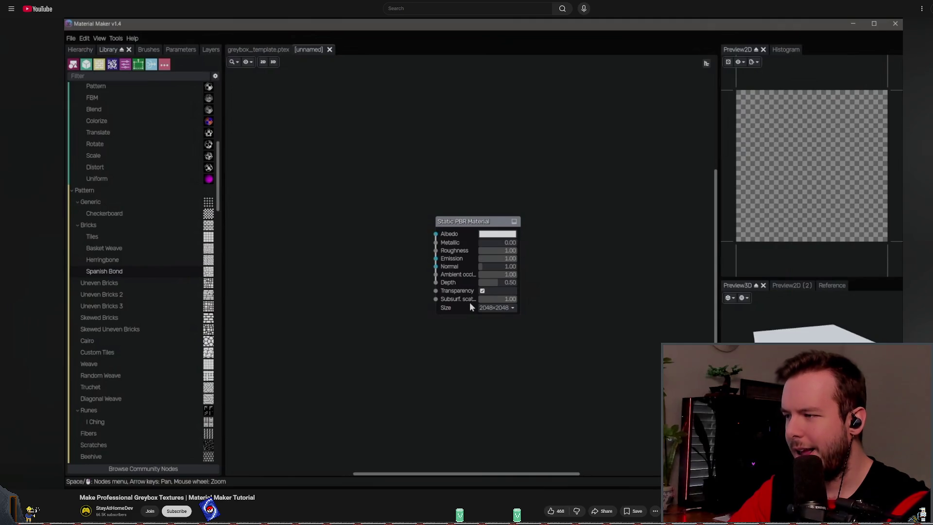
{"action": "key", "text": "space"}
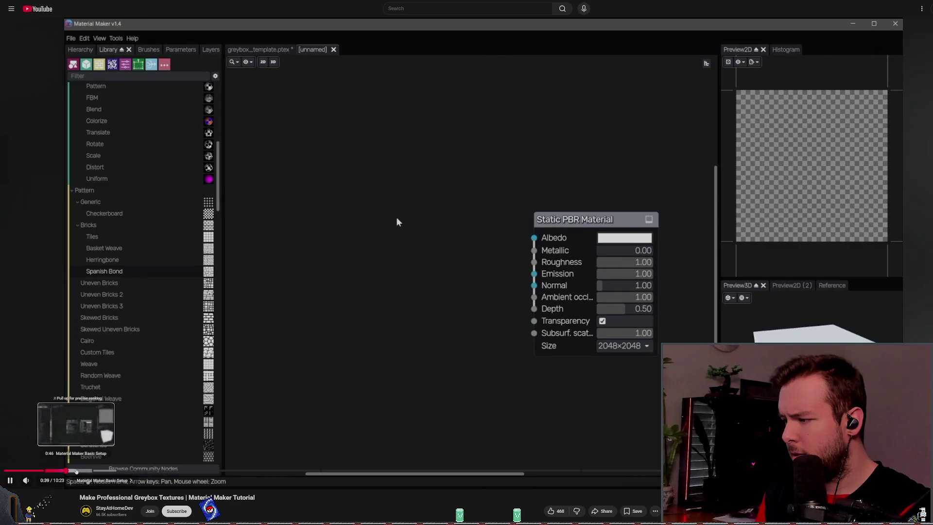
Step: Seek the tutorial past the checkerboard, Tones, Colorize, grid and Bricks sections to the Blend setup
{"action": "left_click", "coordinate": [76, 470]}
{"action": "left_click", "coordinate": [105, 470]}
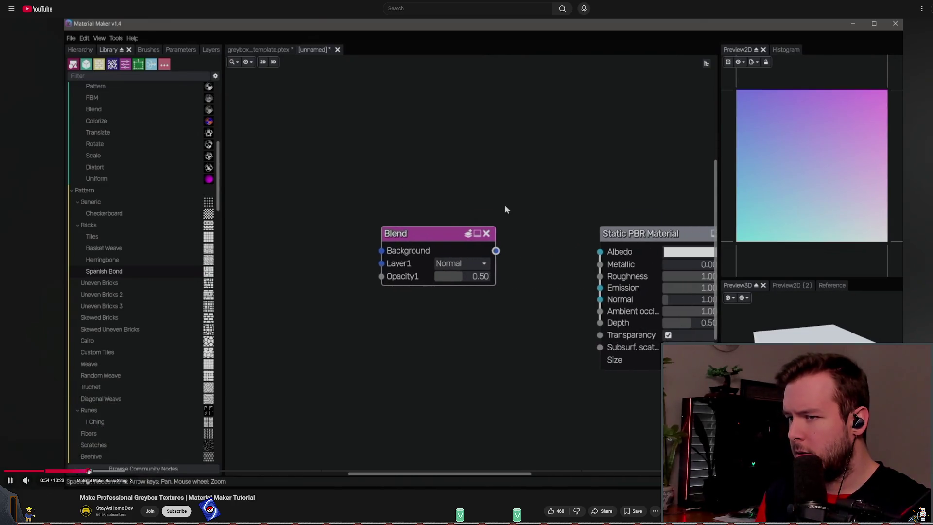
{"action": "left_click", "coordinate": [125, 470]}
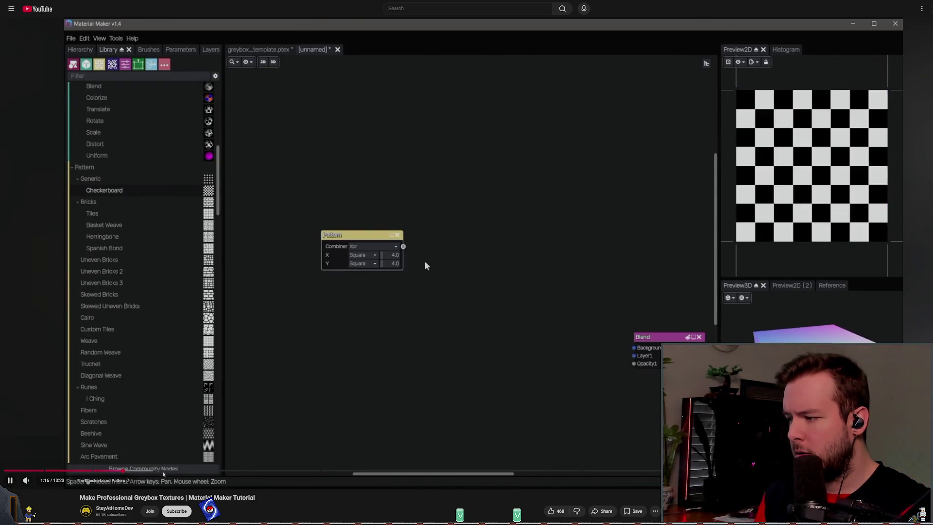
{"action": "left_click", "coordinate": [228, 471]}
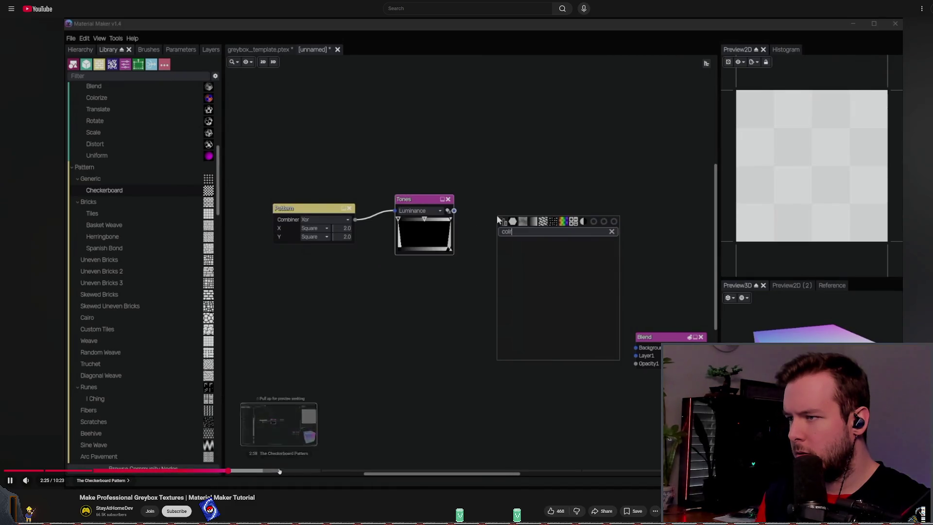
{"action": "left_click", "coordinate": [299, 471]}
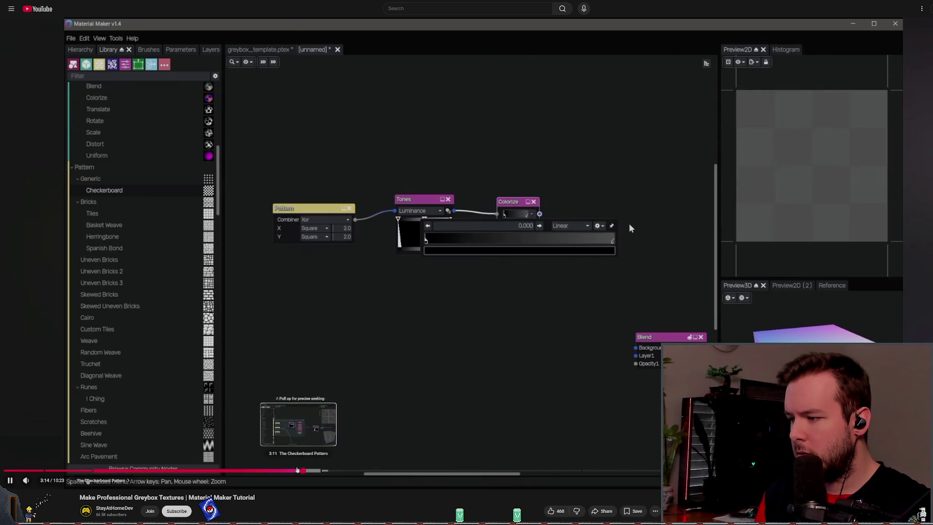
{"action": "left_click", "coordinate": [292, 470]}
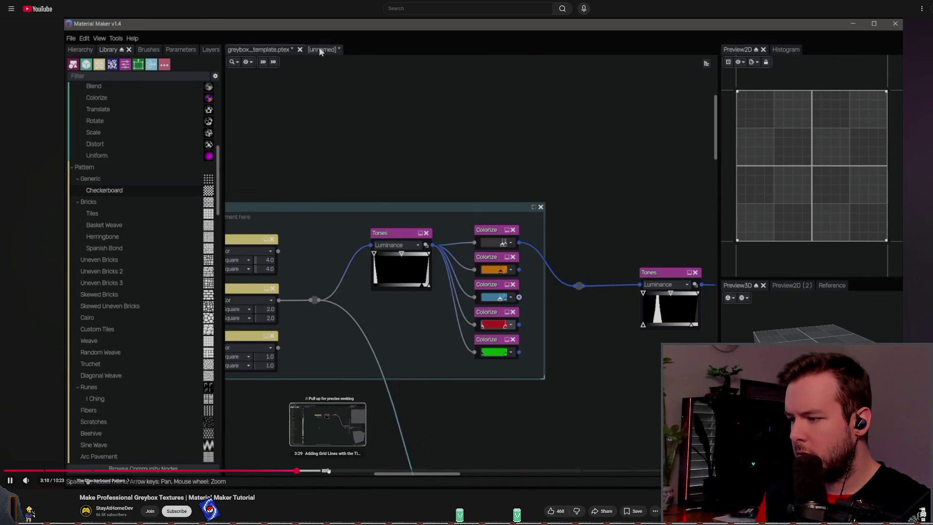
{"action": "left_click", "coordinate": [328, 470]}
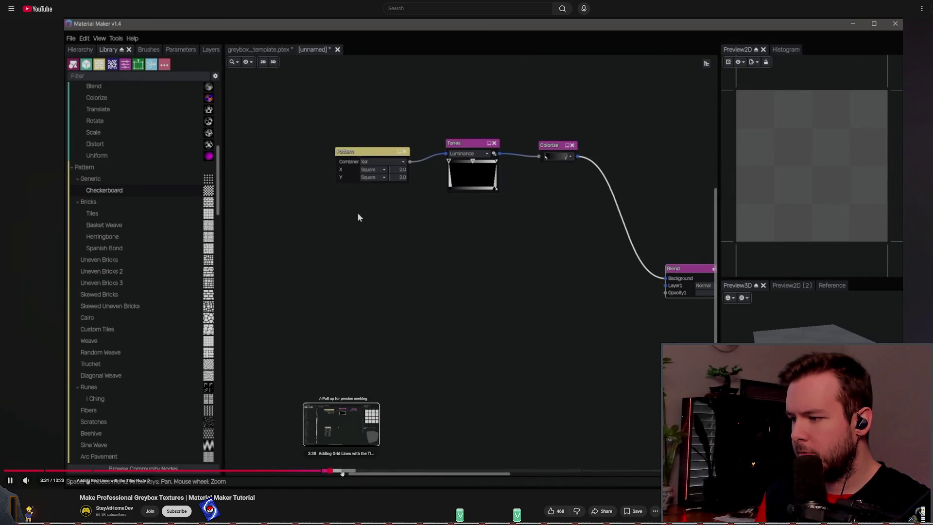
{"action": "left_click", "coordinate": [342, 470]}
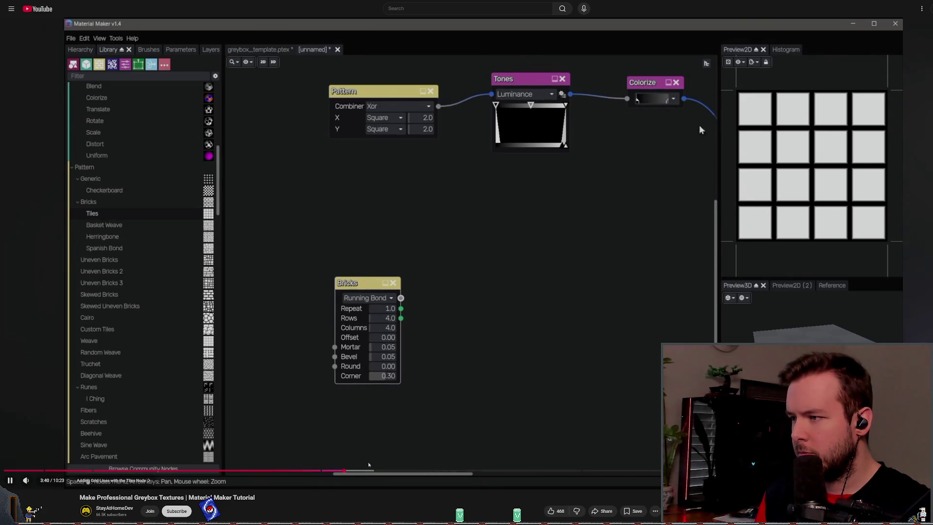
{"action": "left_click_drag", "start_coordinate": [372, 471], "coordinate": [404, 471]}
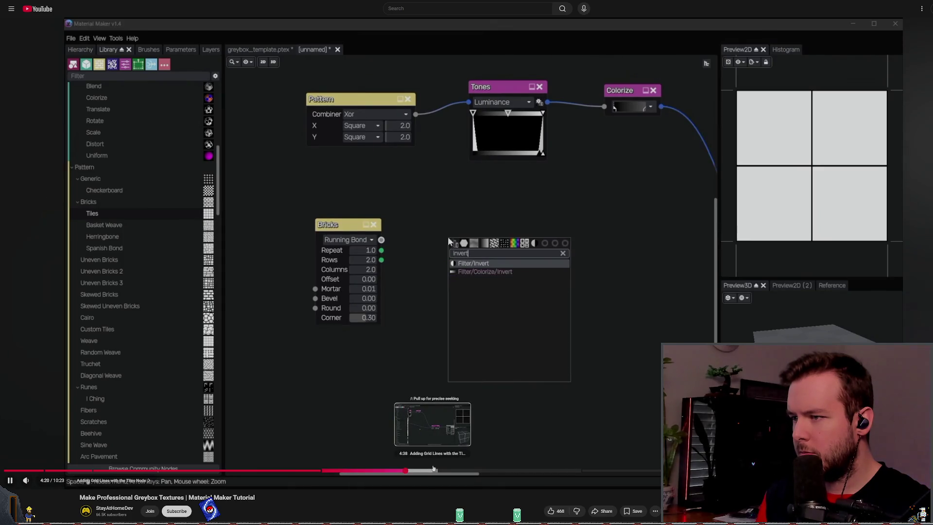
{"action": "left_click", "coordinate": [432, 470]}
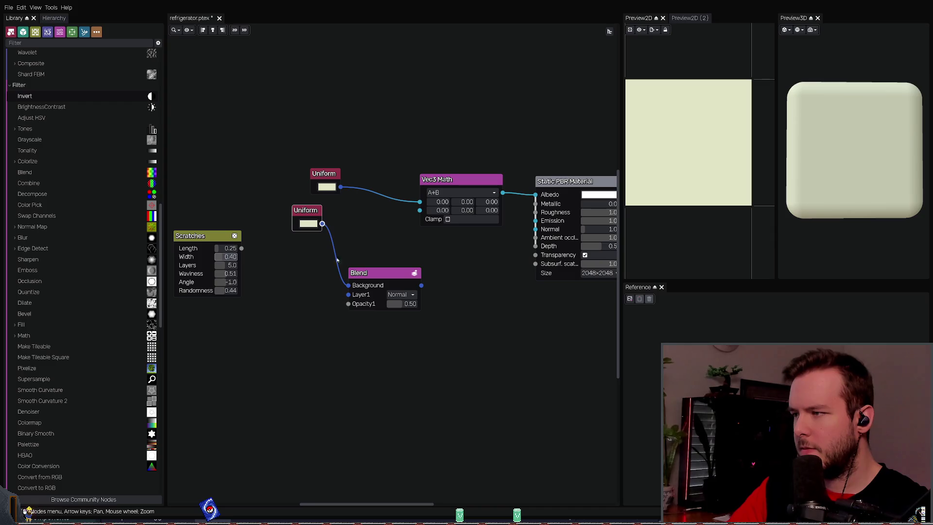
Step: Wire Scratches into Blend Layer1 and the Blend output into Vec3 Math's B input, tidying nodes
{"action": "left_click_drag", "start_coordinate": [241, 249], "coordinate": [348, 294]}
{"action": "left_click", "coordinate": [398, 274]}
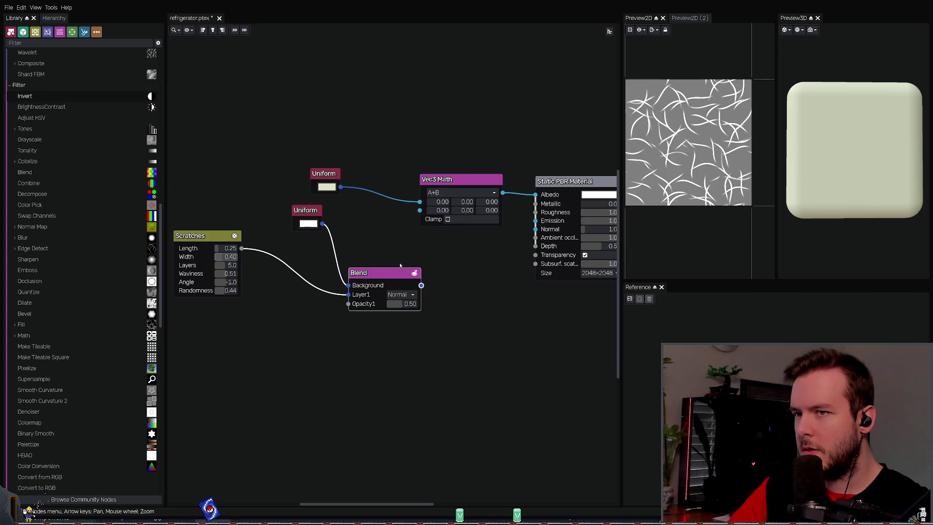
{"action": "left_click_drag", "start_coordinate": [206, 243], "coordinate": [205, 293]}
{"action": "mouse_move", "coordinate": [393, 272]}
{"action": "left_mouse_down"}
{"action": "mouse_move", "coordinate": [330, 270]}
{"action": "mouse_move", "coordinate": [420, 211]}
{"action": "left_mouse_up"}
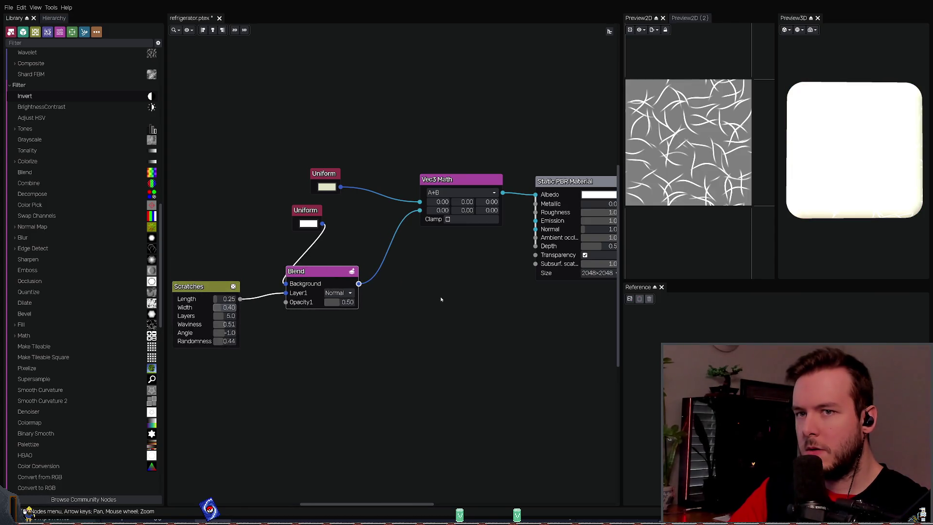
{"action": "left_click", "coordinate": [439, 292]}
{"action": "left_click_drag", "start_coordinate": [315, 213], "coordinate": [249, 204]}
{"action": "left_click_drag", "start_coordinate": [340, 271], "coordinate": [366, 269]}
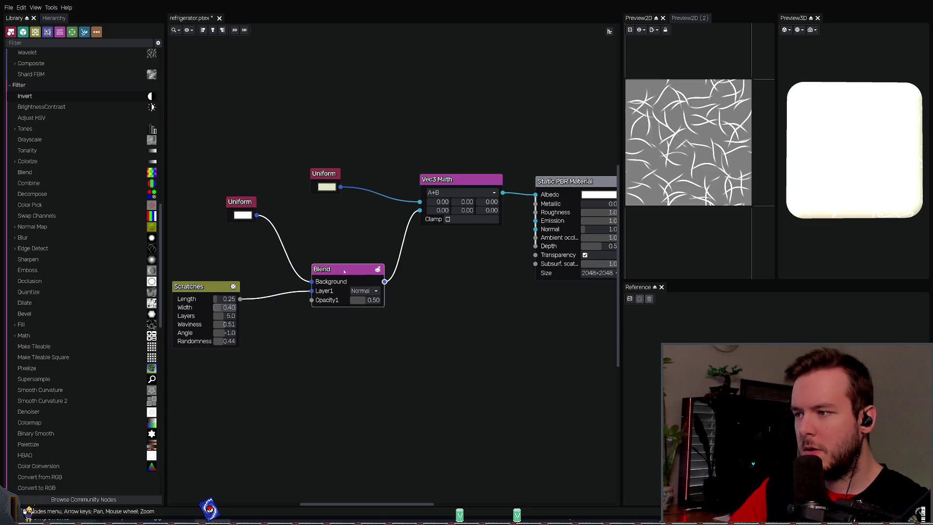
Step: Try the Dissolve and Multiply blend modes, then keep Normal
{"action": "left_click", "coordinate": [367, 291]}
{"action": "left_click", "coordinate": [368, 307]}
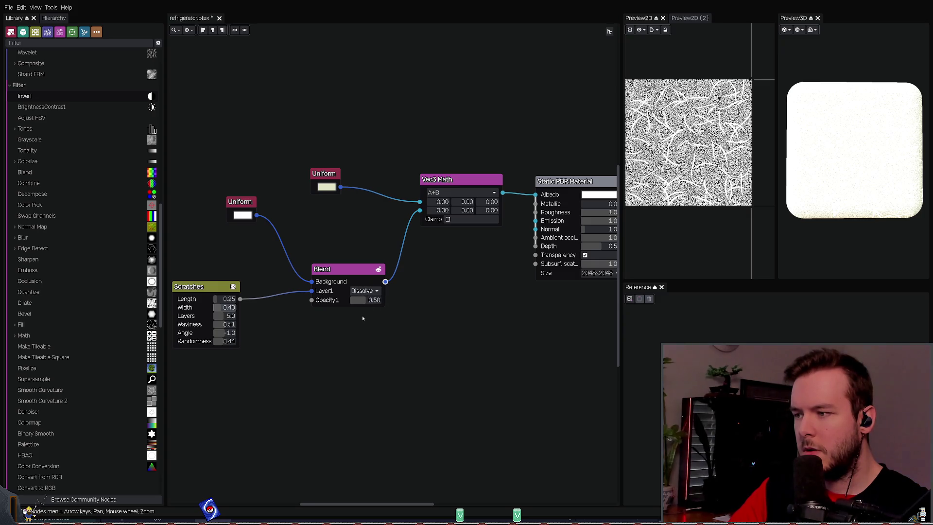
{"action": "left_click", "coordinate": [364, 291]}
{"action": "left_click", "coordinate": [364, 315]}
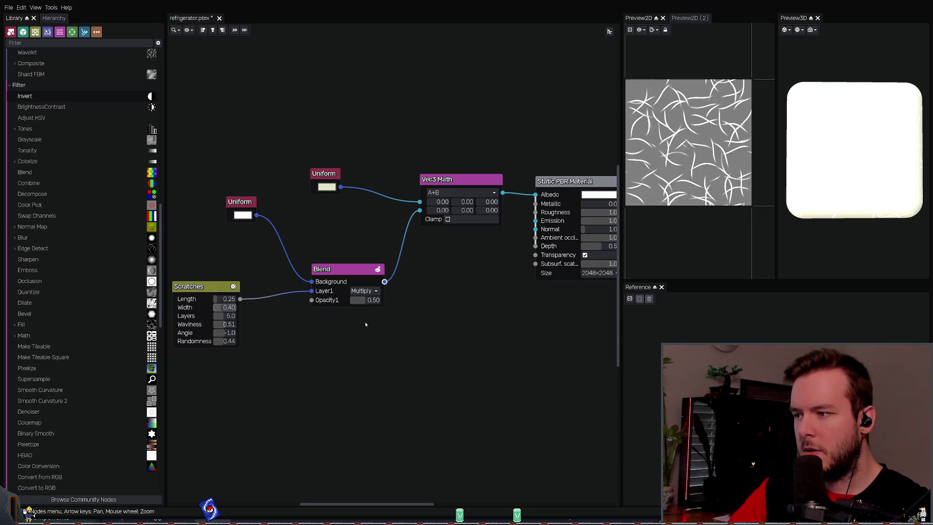
{"action": "left_click", "coordinate": [362, 291]}
{"action": "left_click", "coordinate": [358, 299]}
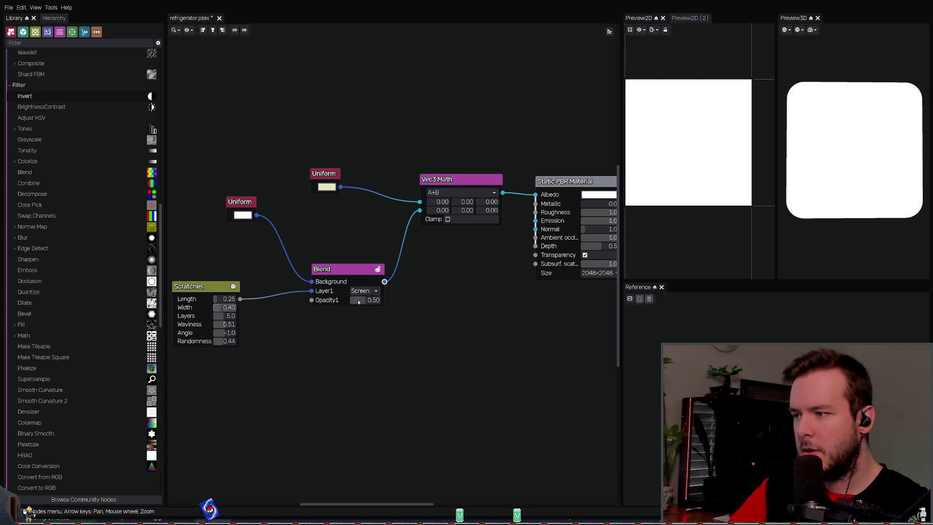
Step: Preview the Blend, cream colour and Vec3 Math outputs and rotate the preview cube
{"action": "left_click", "coordinate": [352, 268]}
{"action": "left_click", "coordinate": [455, 179]}
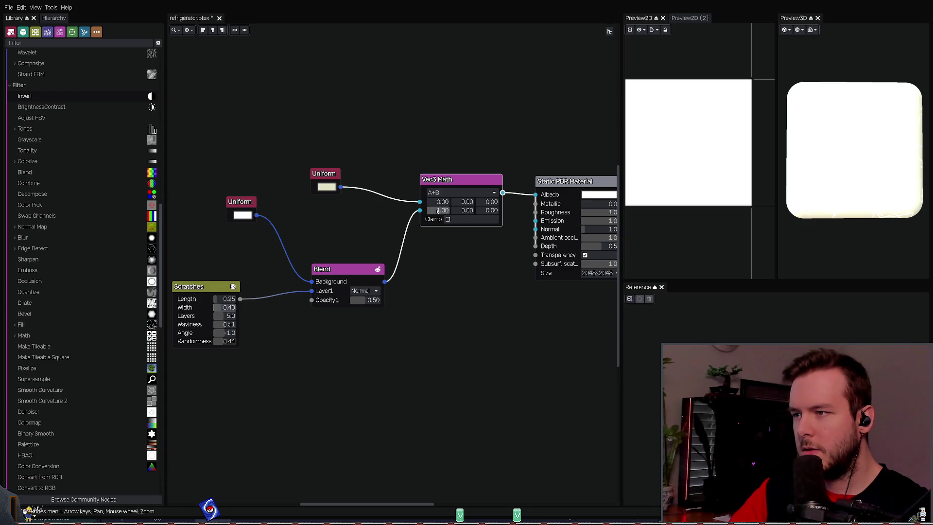
{"action": "left_click", "coordinate": [464, 270]}
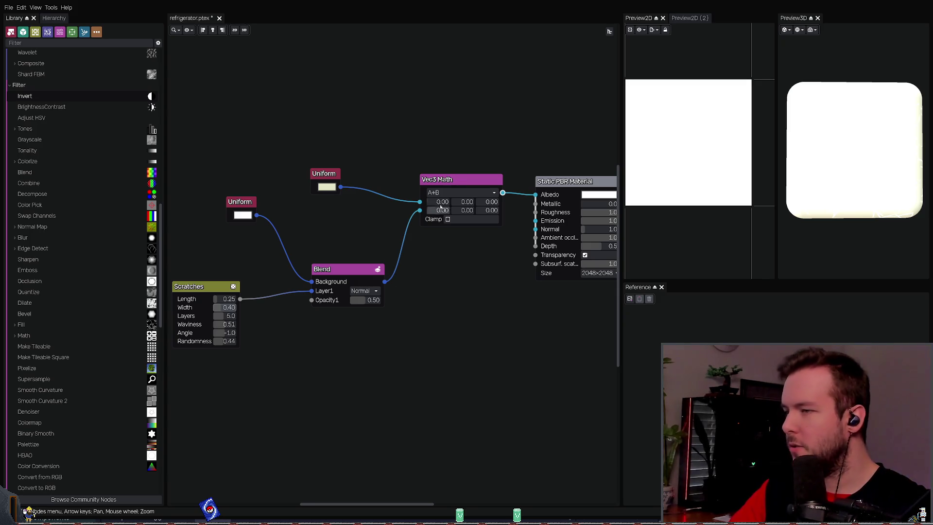
{"action": "key", "text": "Left"}
{"action": "key", "text": "Down"}
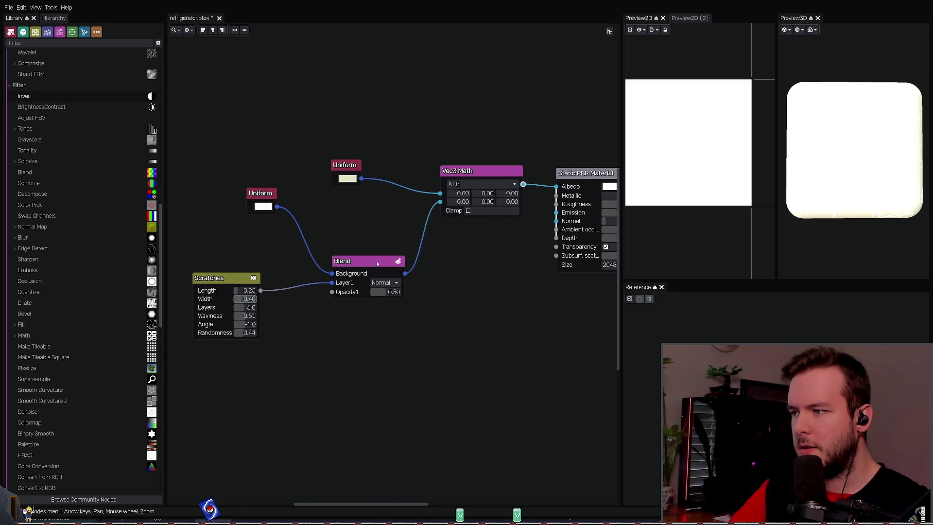
{"action": "left_click", "coordinate": [369, 258]}
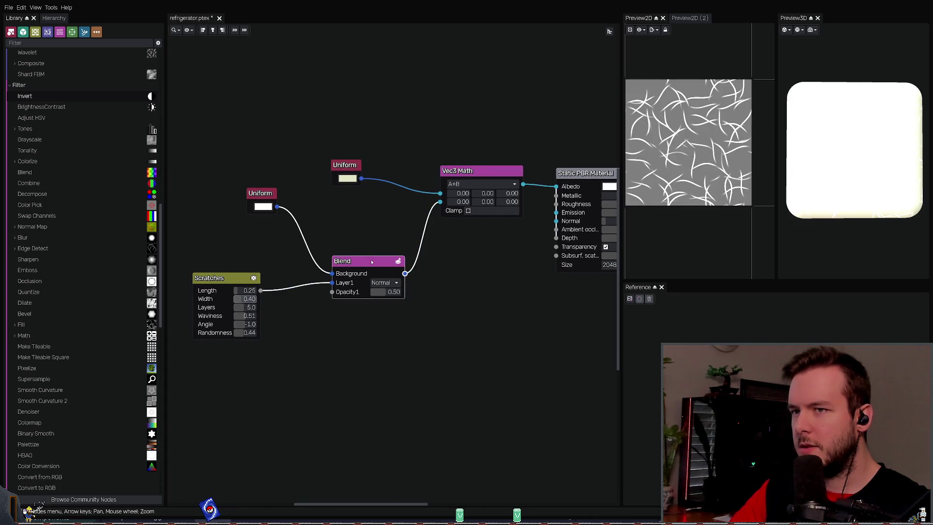
{"action": "left_click", "coordinate": [344, 166]}
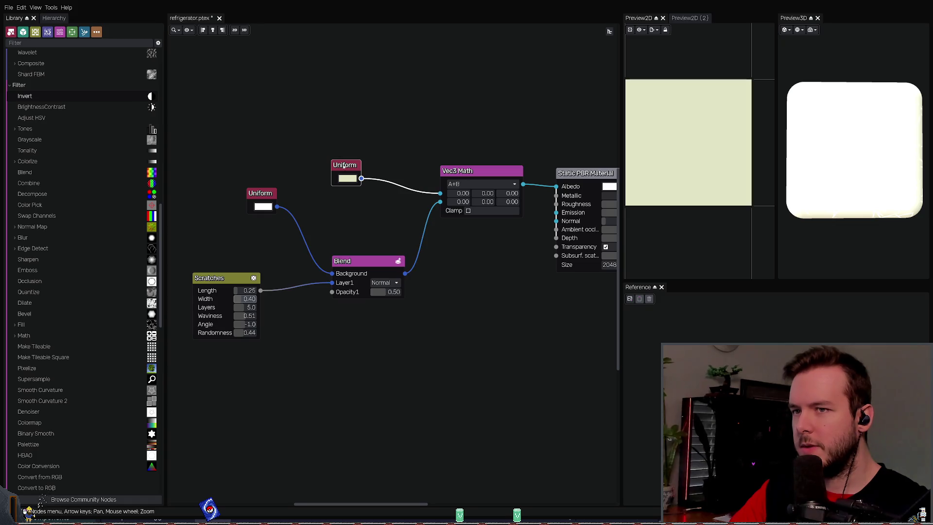
{"action": "left_click", "coordinate": [368, 263]}
{"action": "left_click", "coordinate": [473, 171]}
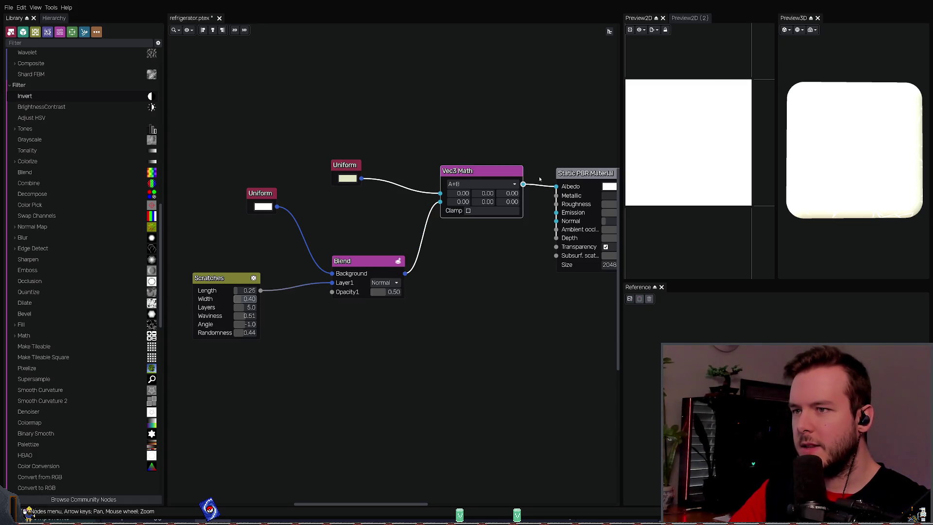
{"action": "middle_click_drag", "start_coordinate": [548, 133], "coordinate": [501, 126]}
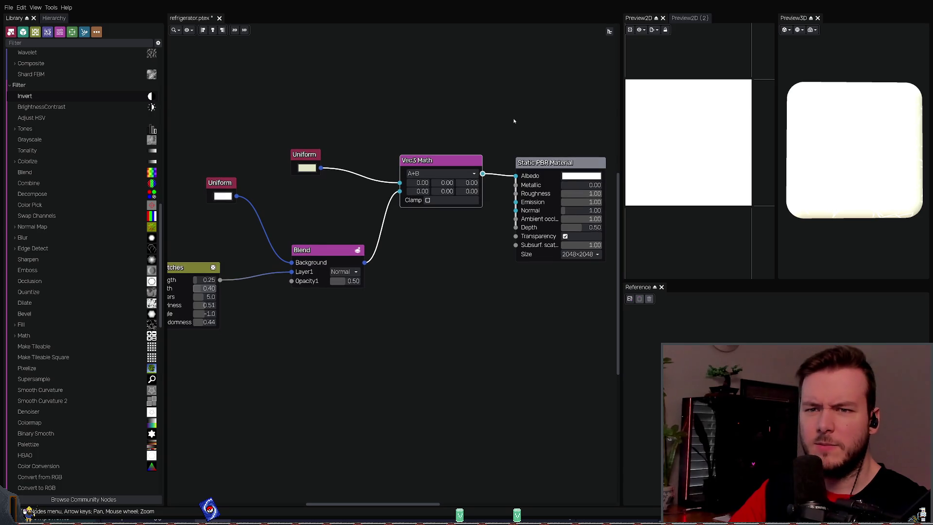
{"action": "mouse_move", "coordinate": [836, 176]}
{"action": "left_mouse_down"}
{"action": "mouse_move", "coordinate": [809, 229]}
{"action": "mouse_move", "coordinate": [810, 175]}
{"action": "mouse_move", "coordinate": [799, 183]}
{"action": "left_mouse_up"}
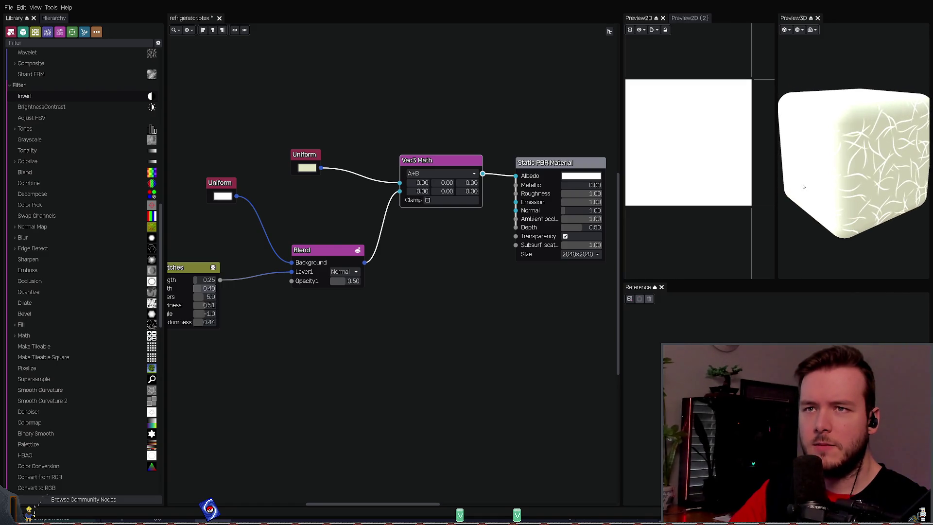
Step: Toggle Clear BG on and off and light the preview cube with the white environment
{"action": "left_click", "coordinate": [797, 30]}
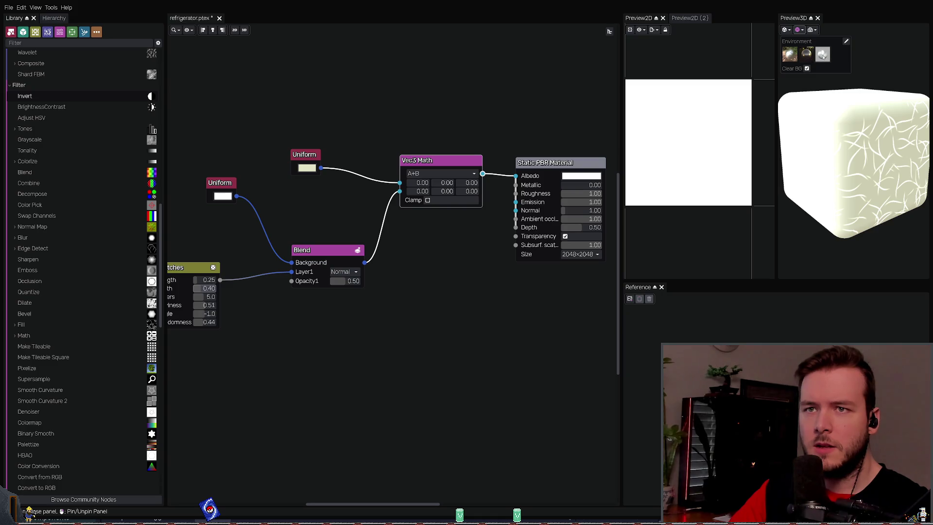
{"action": "left_click", "coordinate": [807, 69]}
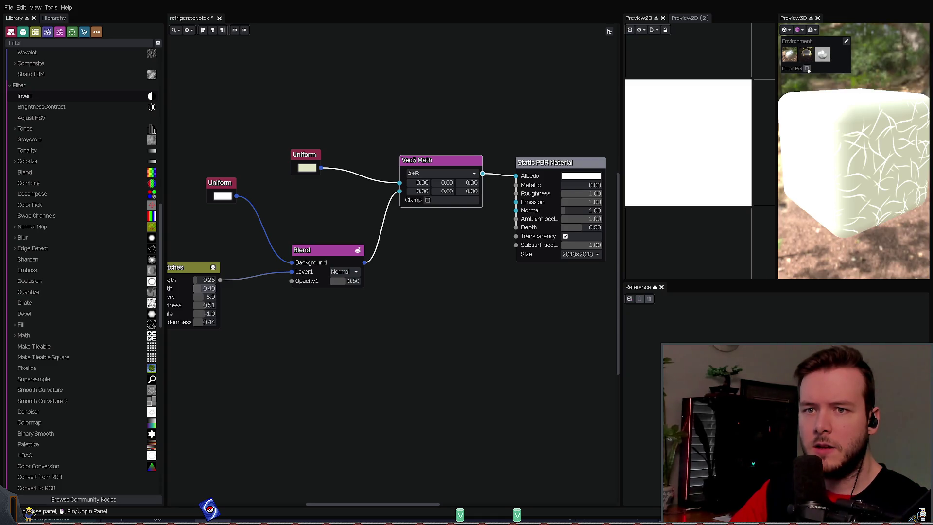
{"action": "left_click", "coordinate": [807, 69]}
{"action": "left_click", "coordinate": [807, 54]}
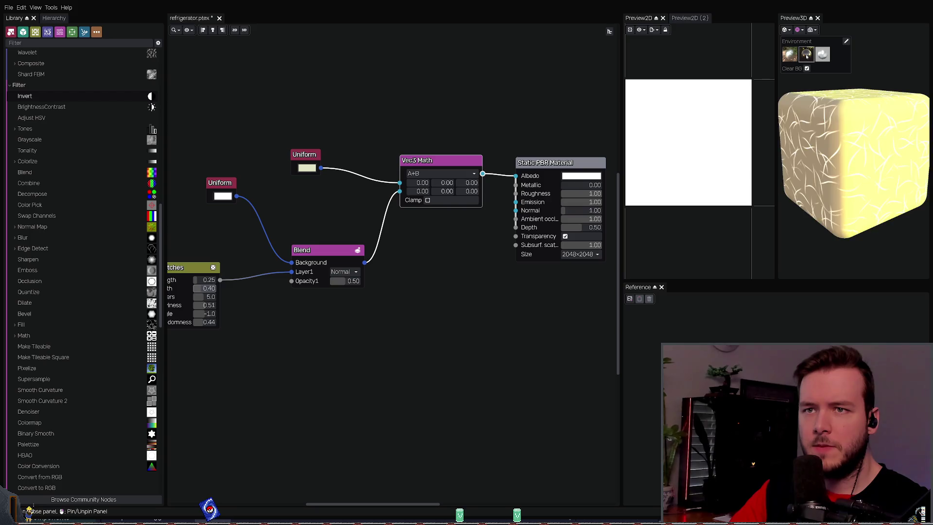
{"action": "left_click", "coordinate": [790, 54]}
{"action": "left_click", "coordinate": [806, 54]}
{"action": "left_click", "coordinate": [821, 54]}
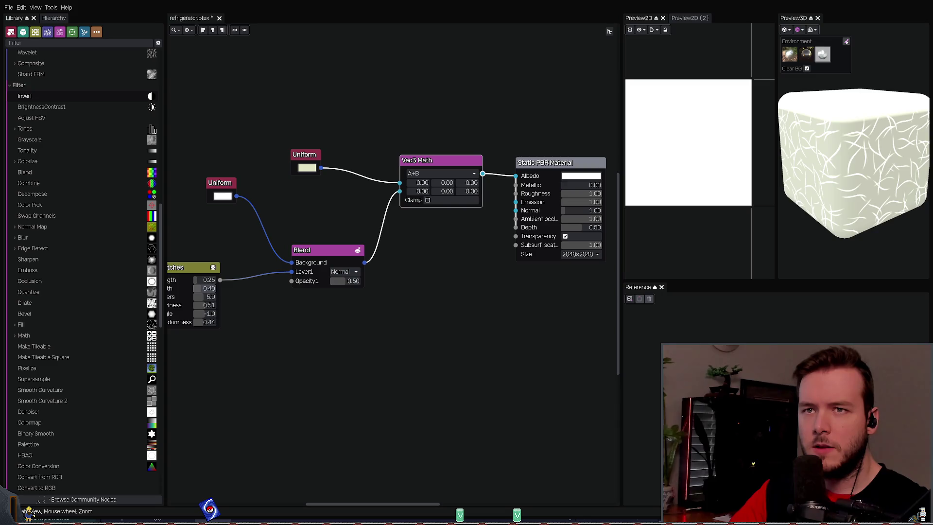
{"action": "left_click", "coordinate": [795, 55]}
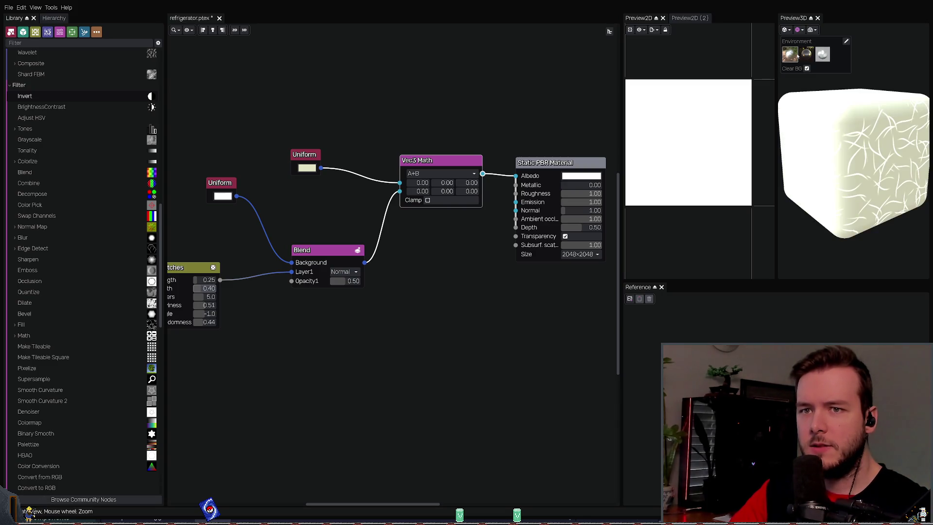
{"action": "left_click", "coordinate": [807, 54]}
{"action": "left_click", "coordinate": [821, 54]}
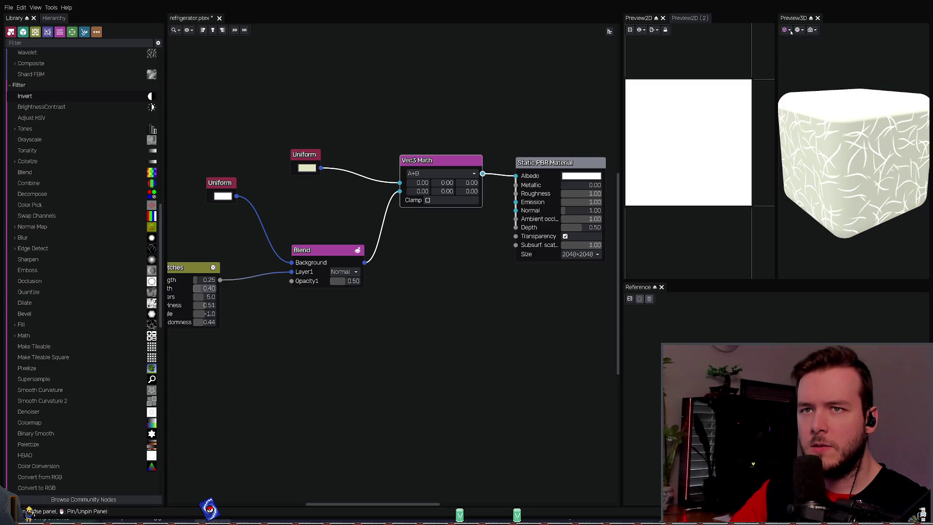
Step: Rotate the preview cube to a more frontal viewing angle
{"action": "left_click", "coordinate": [816, 31]}
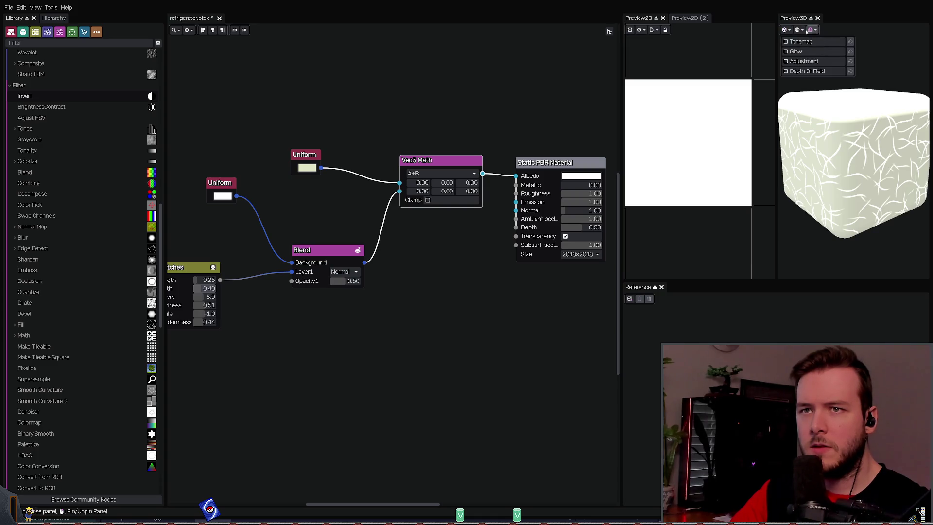
{"action": "left_click_drag", "start_coordinate": [843, 145], "coordinate": [888, 151]}
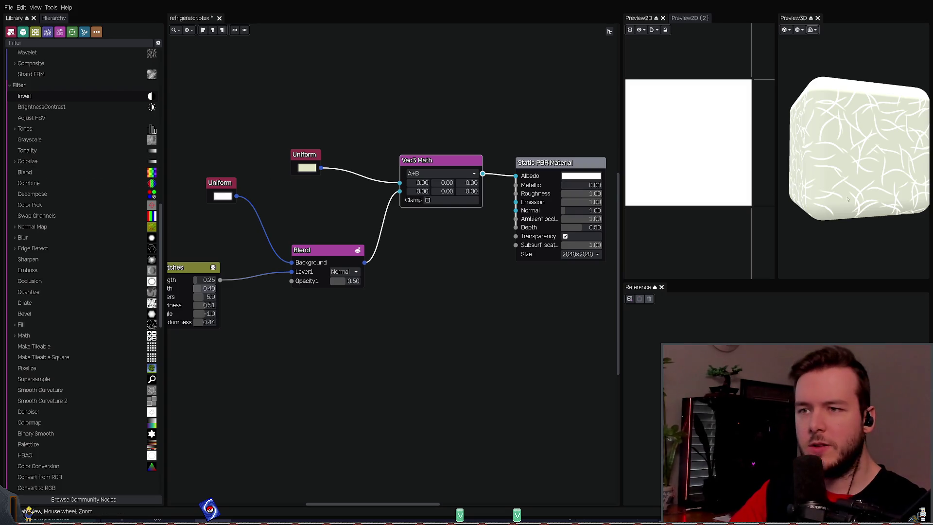
{"action": "left_click_drag", "start_coordinate": [835, 180], "coordinate": [857, 185]}
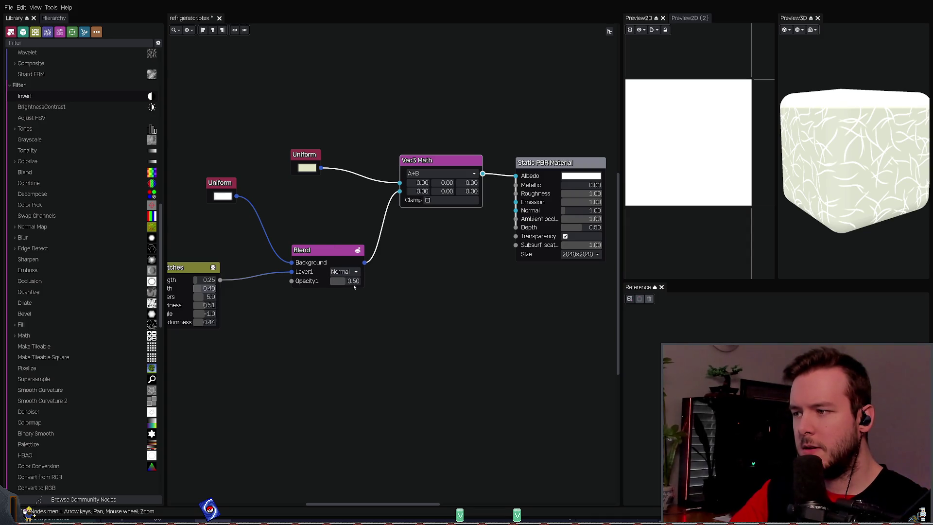
Step: Try Normal mode, then set the Blend to Additive with Opacity1 at 0.37
{"action": "mouse_move", "coordinate": [349, 288]}
{"action": "left_mouse_down"}
{"action": "mouse_move", "coordinate": [360, 286]}
{"action": "mouse_move", "coordinate": [323, 286]}
{"action": "left_mouse_up"}
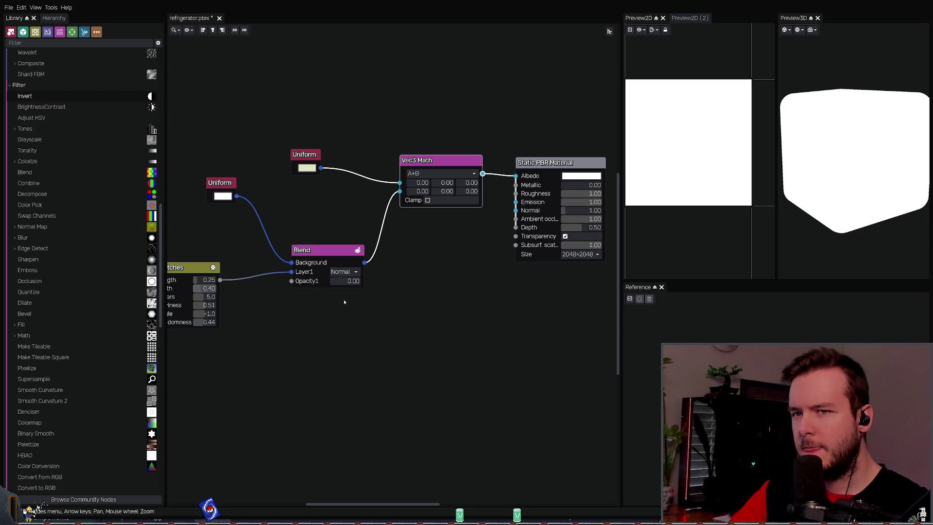
{"action": "left_click_drag", "start_coordinate": [331, 282], "coordinate": [369, 283]}
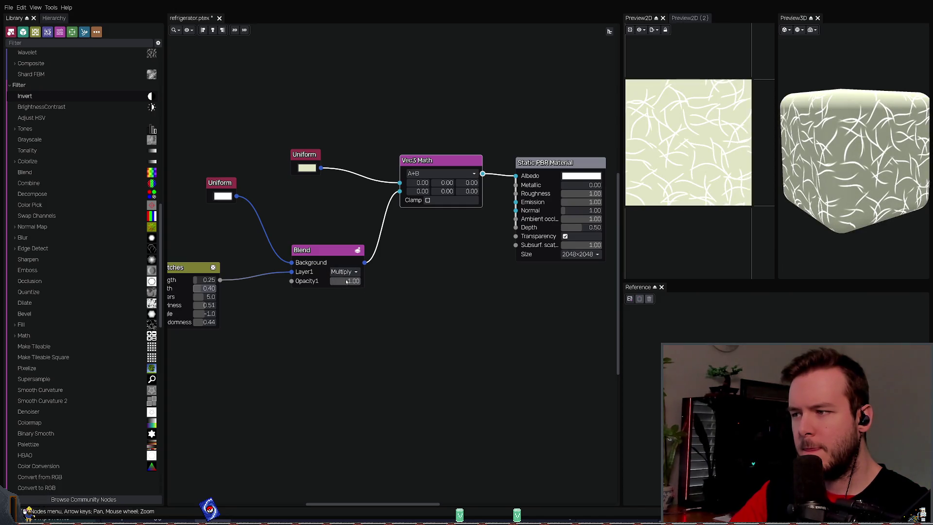
{"action": "left_click", "coordinate": [344, 272]}
{"action": "left_click", "coordinate": [343, 282]}
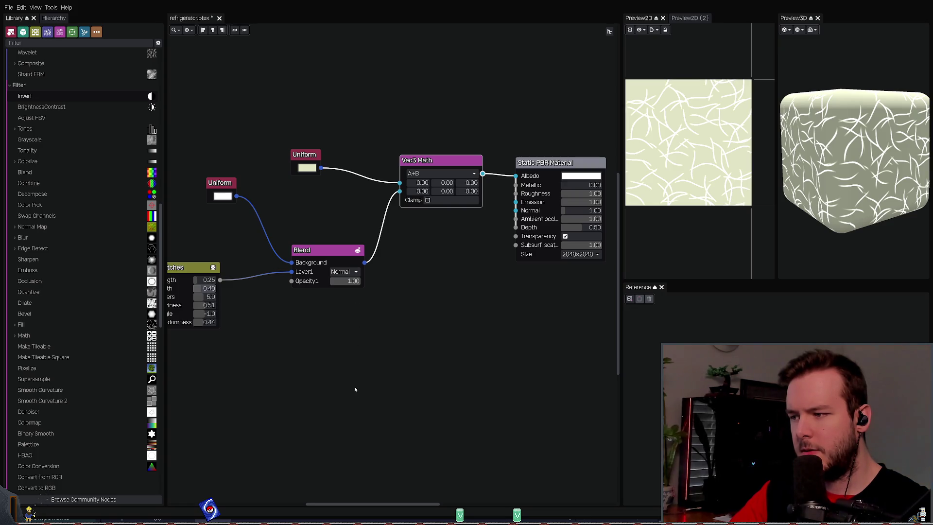
{"action": "left_click", "coordinate": [345, 272]}
{"action": "left_click", "coordinate": [352, 281]}
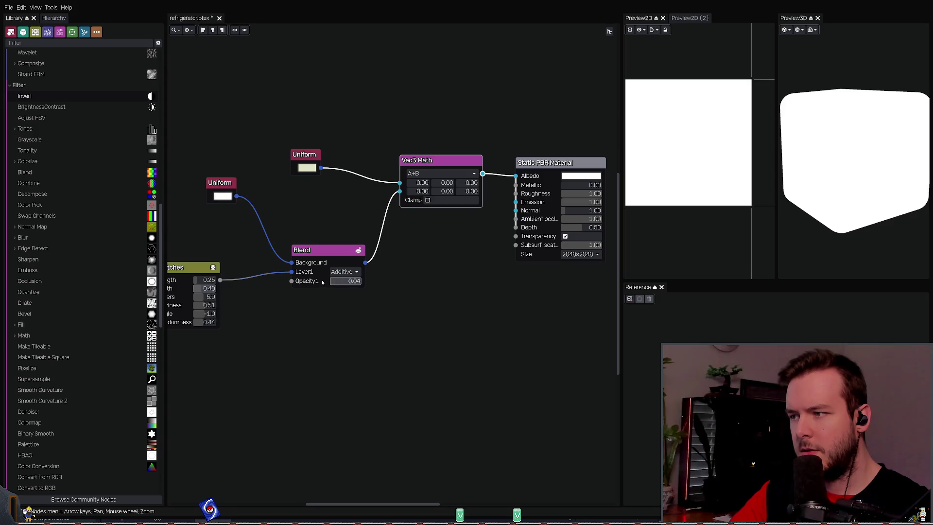
{"action": "left_click_drag", "start_coordinate": [335, 281], "coordinate": [360, 281]}
{"action": "middle_click_drag", "start_coordinate": [408, 249], "coordinate": [446, 244]}
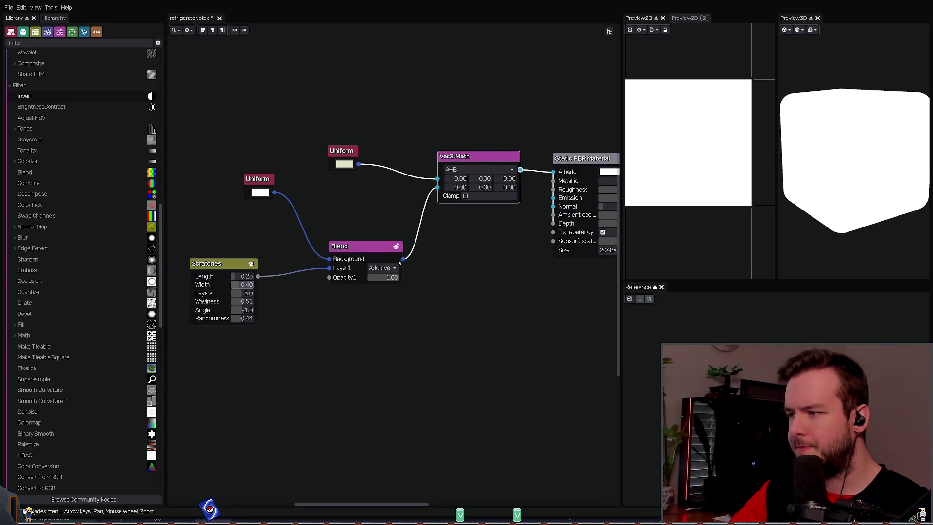
{"action": "left_click_drag", "start_coordinate": [388, 277], "coordinate": [379, 277]}
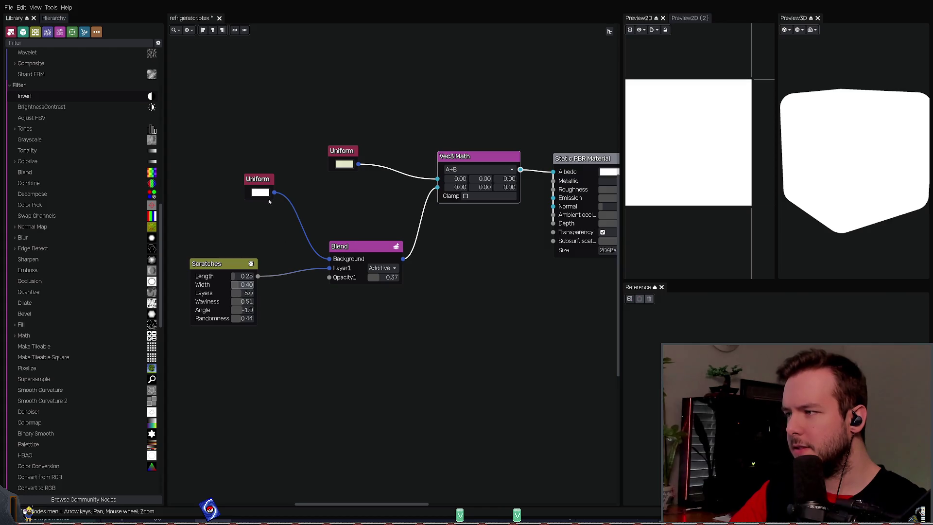
Step: Delete the white Uniform, connect the black Uniform to Blend Background, and save
{"action": "left_click", "coordinate": [255, 180]}
{"action": "key", "text": "Delete"}
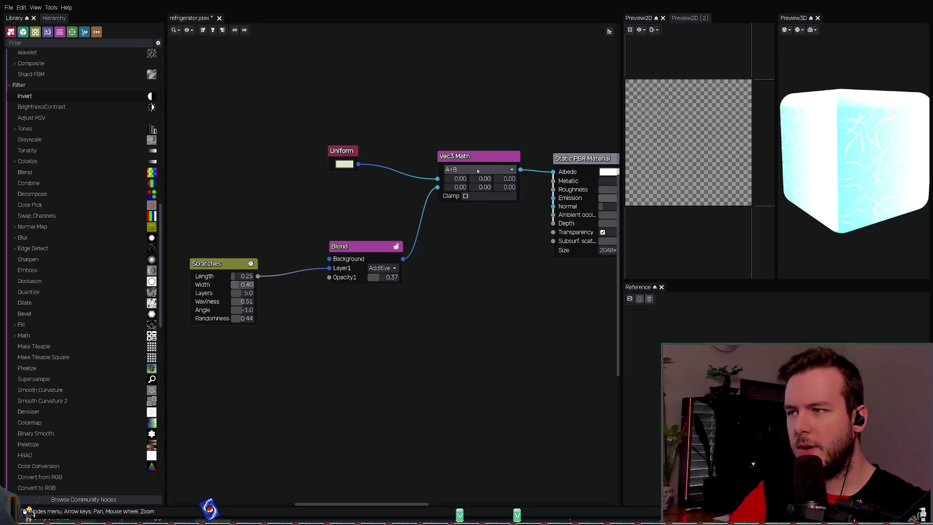
{"action": "left_click", "coordinate": [466, 156]}
{"action": "left_click", "coordinate": [343, 204]}
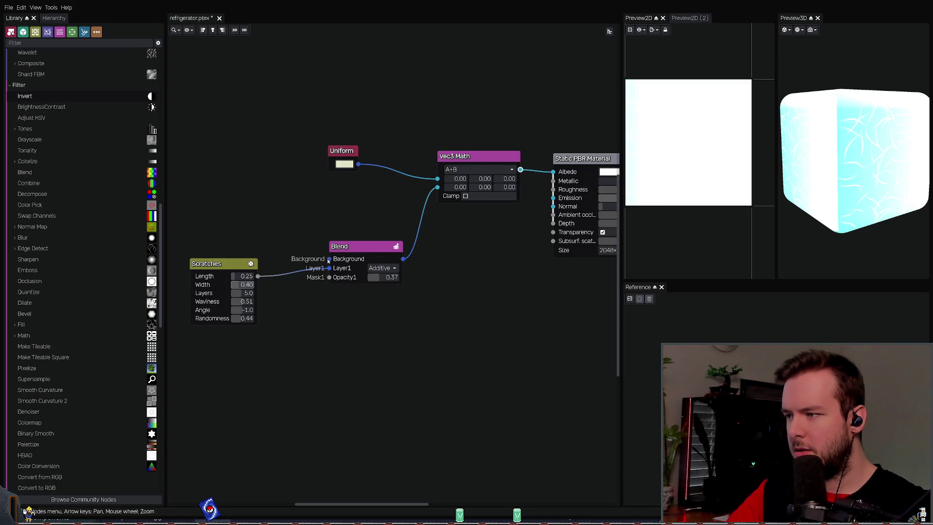
{"action": "left_click_drag", "start_coordinate": [329, 270], "coordinate": [257, 184]}
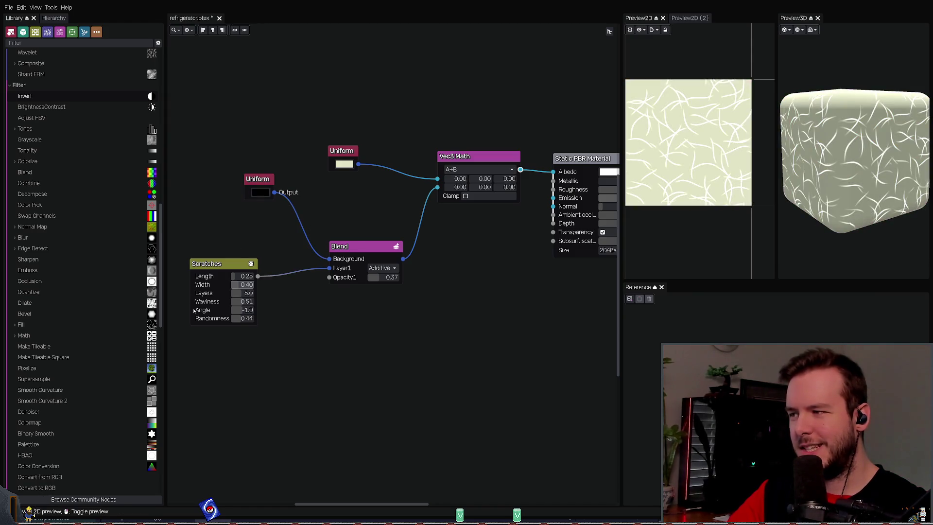
{"action": "key", "text": "ctrl+s"}
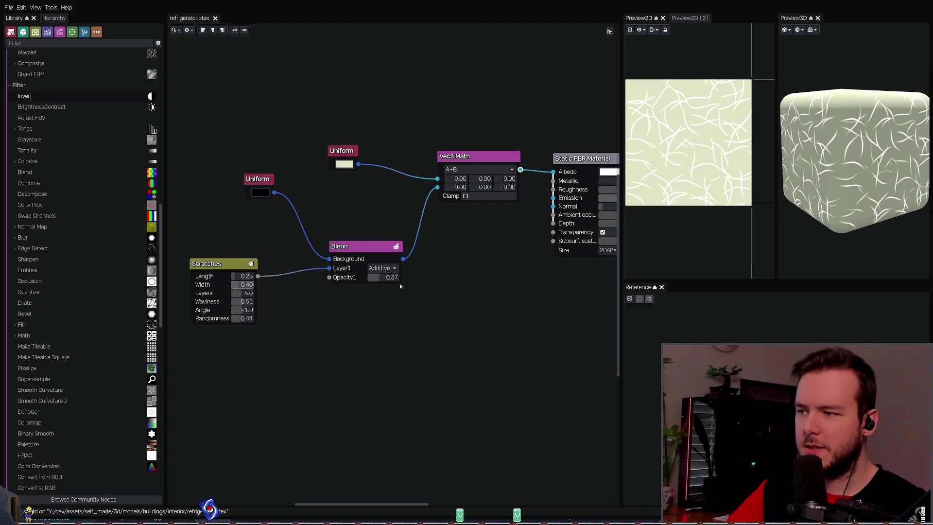
Step: Set the scratch opacity to 0.12, save, and lengthen the scratches slightly
{"action": "mouse_move", "coordinate": [388, 277]}
{"action": "left_mouse_down"}
{"action": "mouse_move", "coordinate": [421, 275]}
{"action": "mouse_move", "coordinate": [339, 276]}
{"action": "mouse_move", "coordinate": [374, 278]}
{"action": "left_mouse_up"}
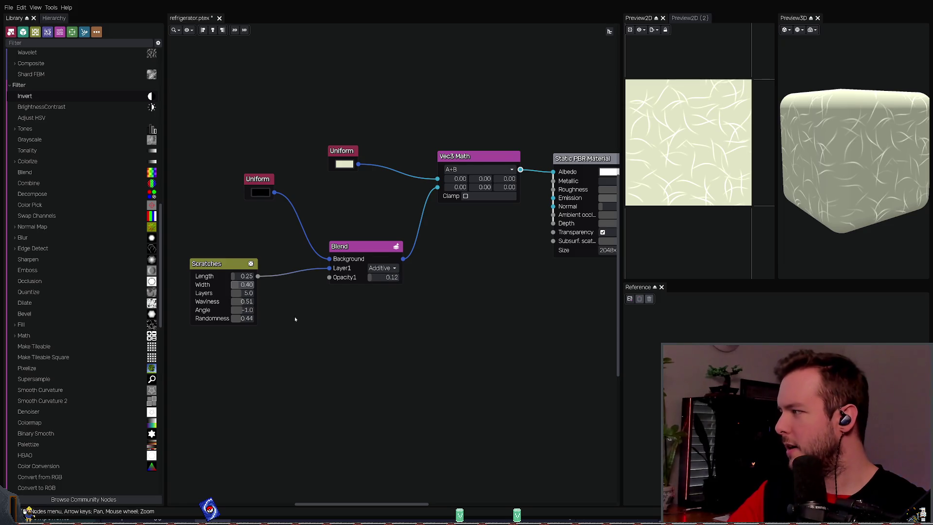
{"action": "middle_click_drag", "start_coordinate": [294, 319], "coordinate": [305, 322]}
{"action": "key", "text": "ctrl+s"}
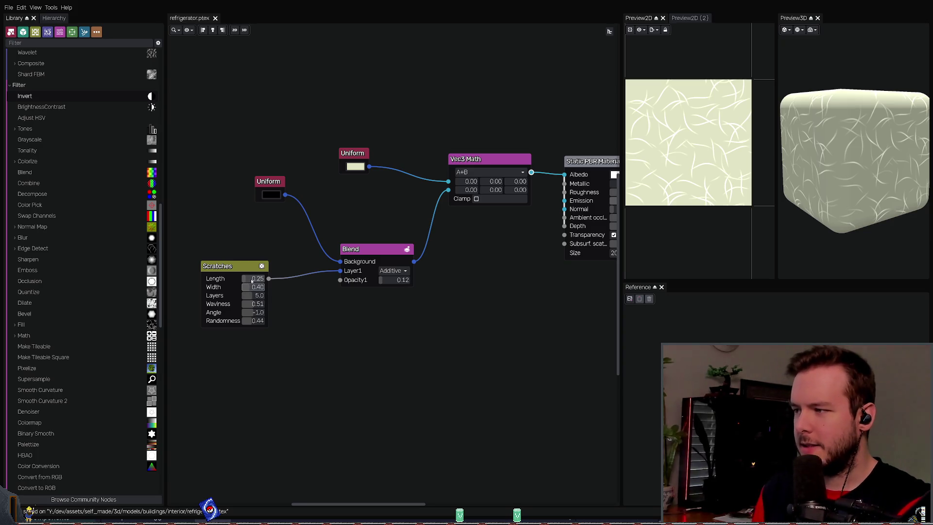
{"action": "mouse_move", "coordinate": [252, 280]}
{"action": "left_mouse_down"}
{"action": "mouse_move", "coordinate": [261, 286]}
{"action": "mouse_move", "coordinate": [250, 281]}
{"action": "mouse_move", "coordinate": [228, 303]}
{"action": "left_mouse_up"}
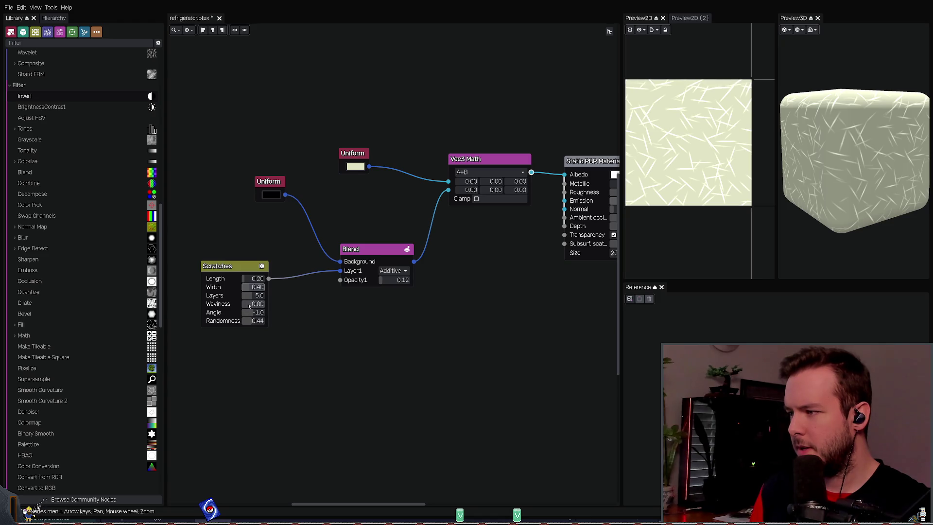
Step: Set the scratch Angle to -1, raise randomness slightly, and save the project
{"action": "left_click_drag", "start_coordinate": [249, 305], "coordinate": [251, 313]}
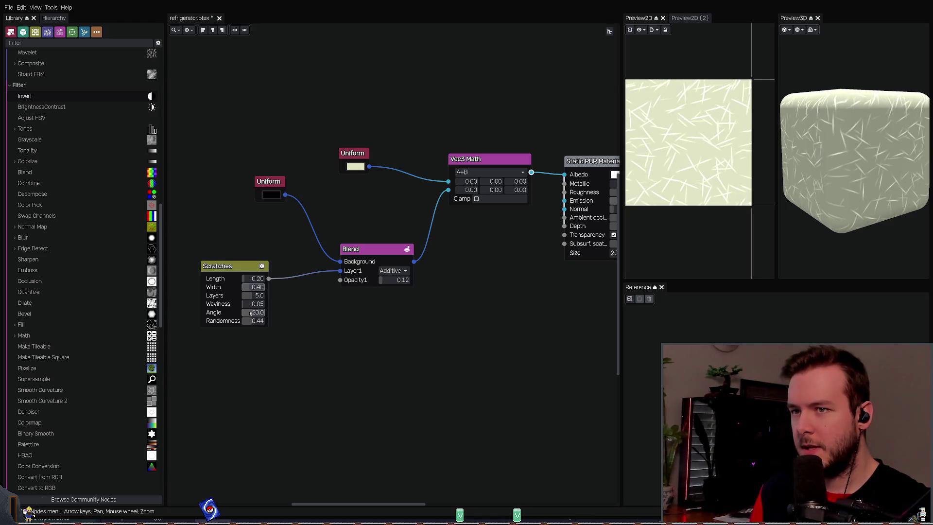
{"action": "left_click", "coordinate": [250, 313]}
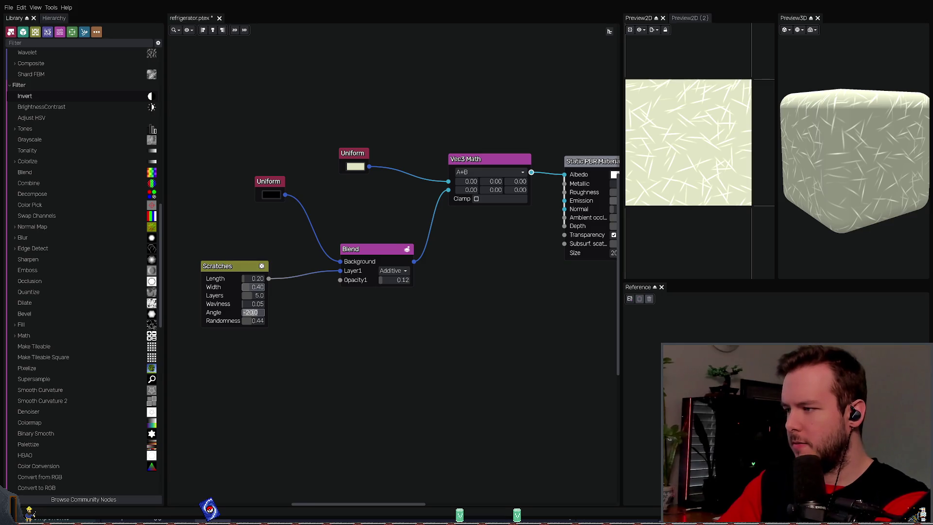
{"action": "key", "text": "BackSpace"}
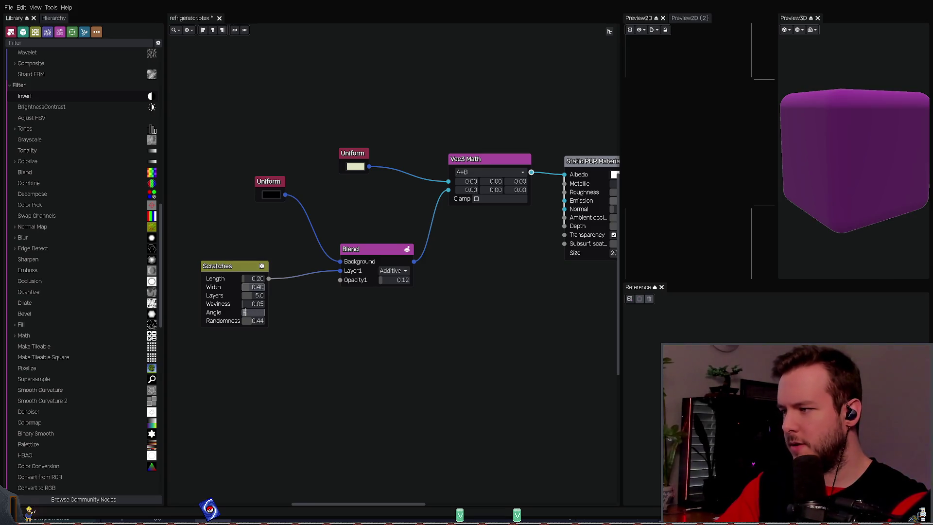
{"action": "type", "text": "-1"}
{"action": "key", "text": "Return"}
{"action": "left_click_drag", "start_coordinate": [251, 321], "coordinate": [256, 323]}
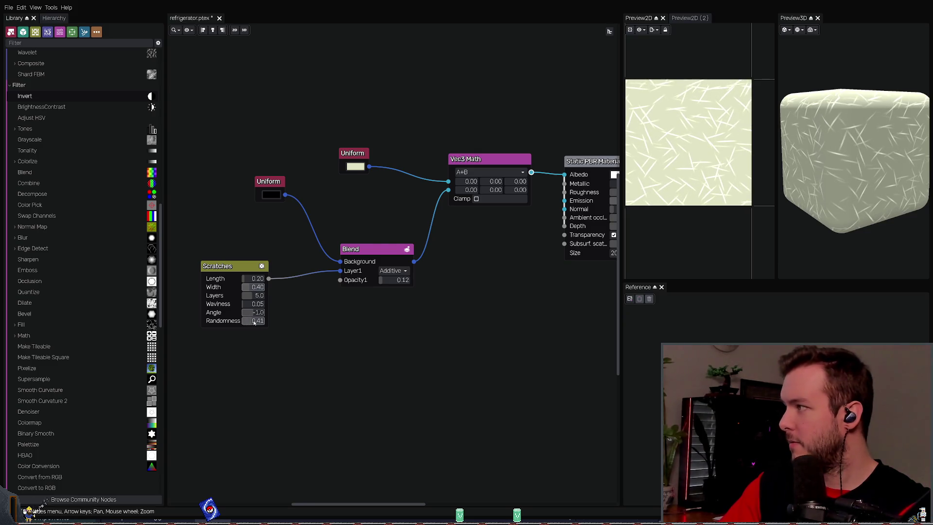
{"action": "key", "text": "ctrl+s"}
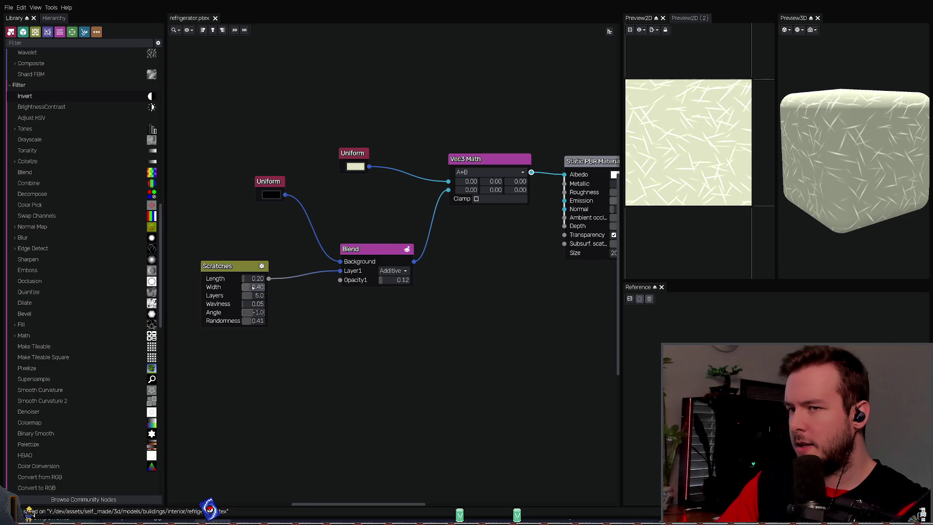
Step: Thin and shorten the scratches to Width 0.12 and Length 0.12
{"action": "left_click_drag", "start_coordinate": [253, 287], "coordinate": [243, 287]}
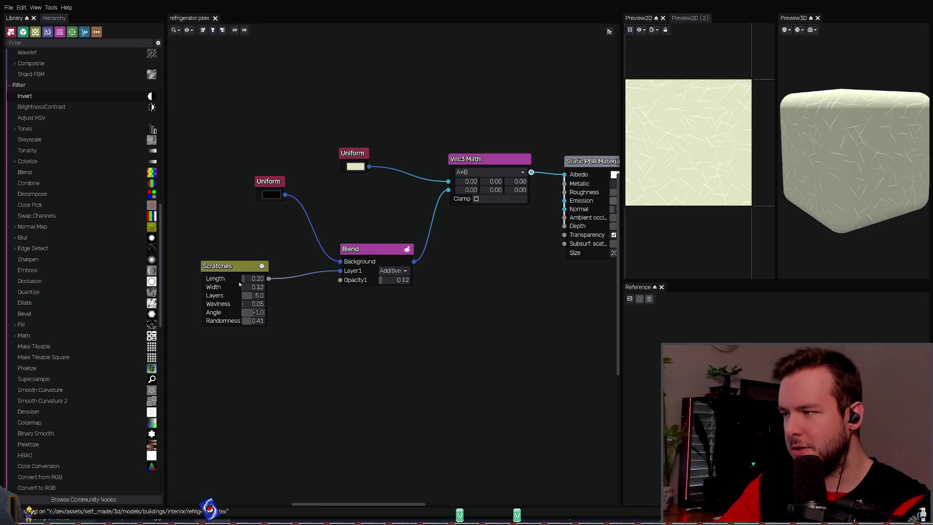
{"action": "left_click_drag", "start_coordinate": [256, 277], "coordinate": [248, 277]}
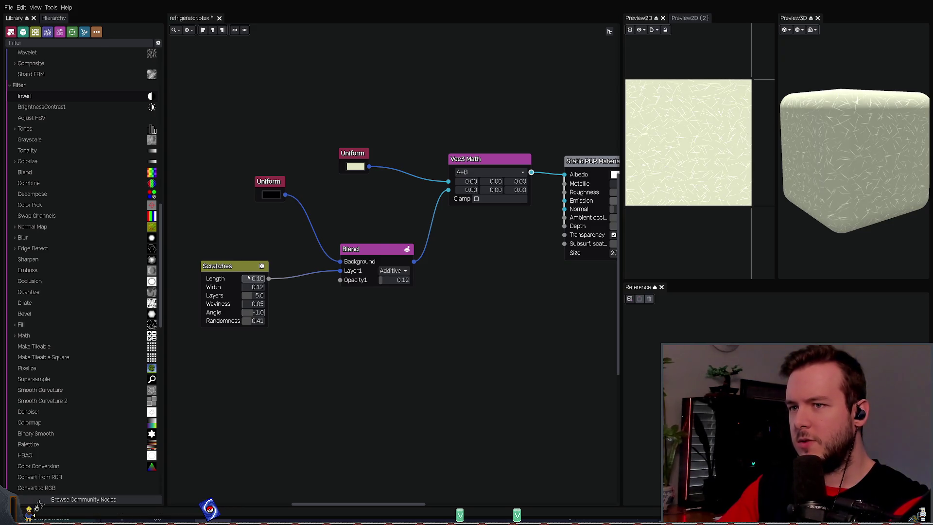
{"action": "left_click_drag", "start_coordinate": [247, 276], "coordinate": [250, 278]}
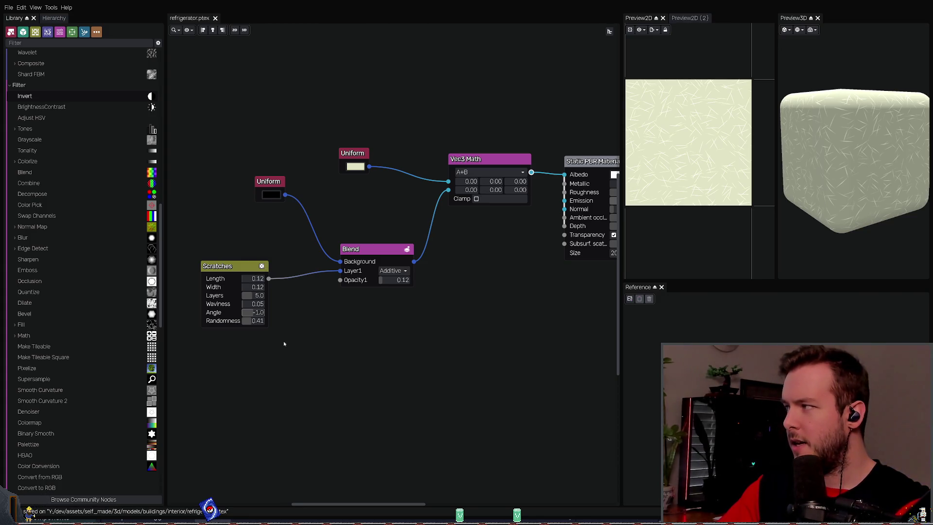
{"action": "middle_click_drag", "start_coordinate": [284, 344], "coordinate": [298, 339]}
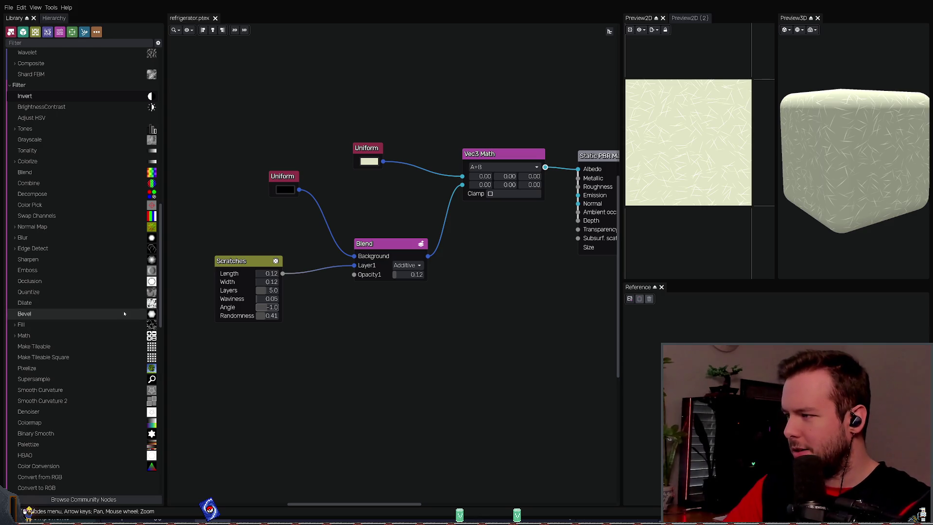
Step: Save the project and preview the Scratches texture
{"action": "scroll", "coordinate": [111, 305], "scroll_direction": "down", "scroll_amount": 4}
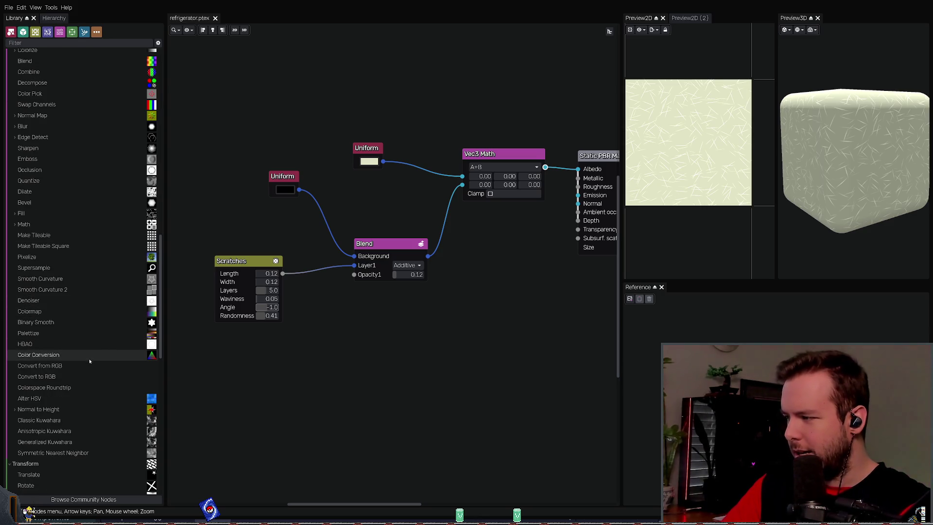
{"action": "scroll", "coordinate": [83, 291], "scroll_direction": "down", "scroll_amount": 4}
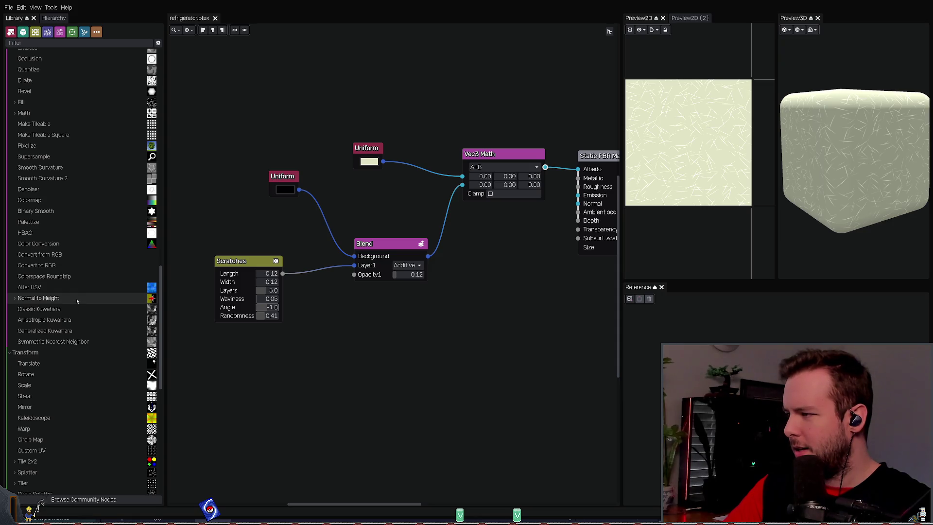
{"action": "scroll", "coordinate": [69, 311], "scroll_direction": "up", "scroll_amount": 4}
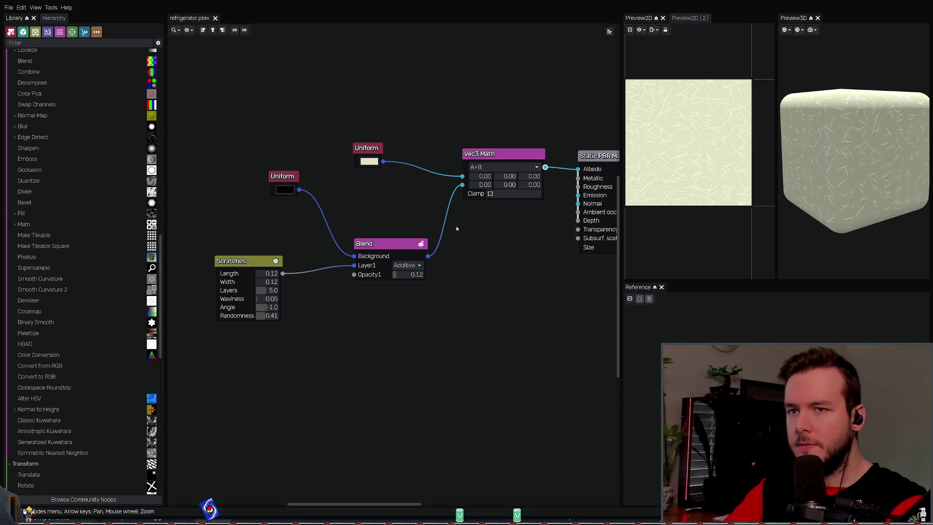
{"action": "key", "text": "ctrl+s"}
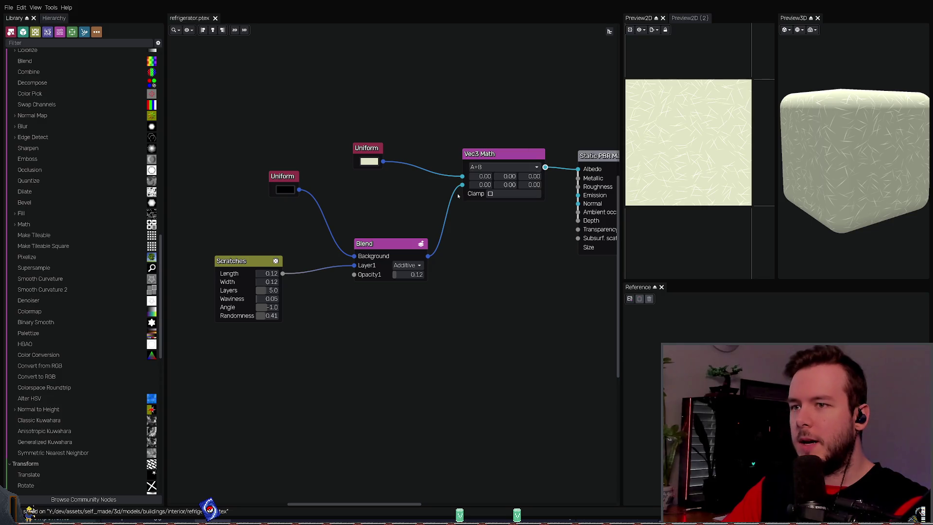
{"action": "middle_click_drag", "start_coordinate": [272, 264], "coordinate": [298, 242]}
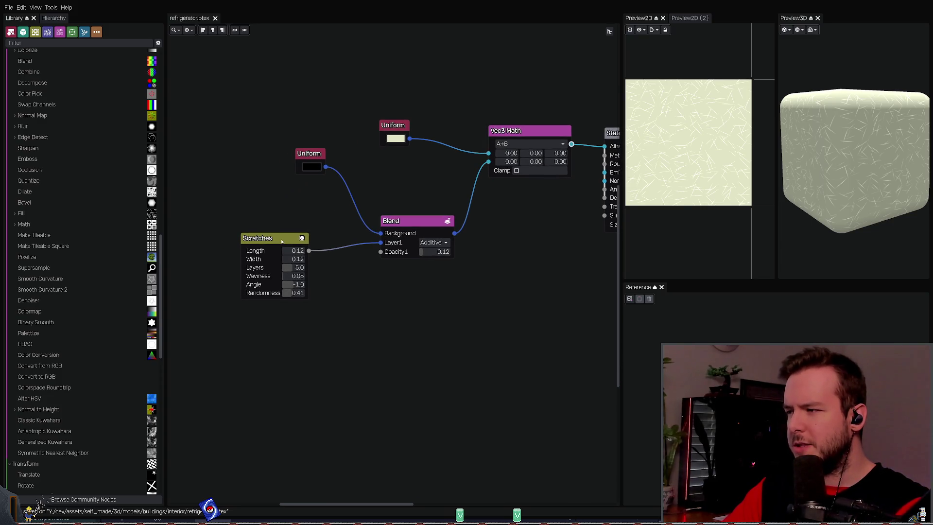
{"action": "left_click", "coordinate": [298, 242]}
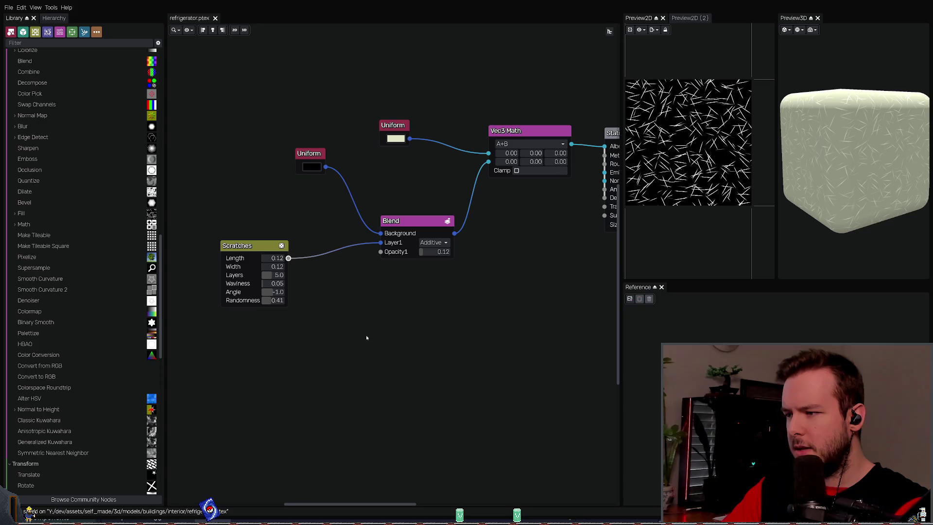
Step: Add a Math node and a Uniform colour node, discarding the unwanted Combine and pasted nodes
{"action": "key", "text": "ctrl+v"}
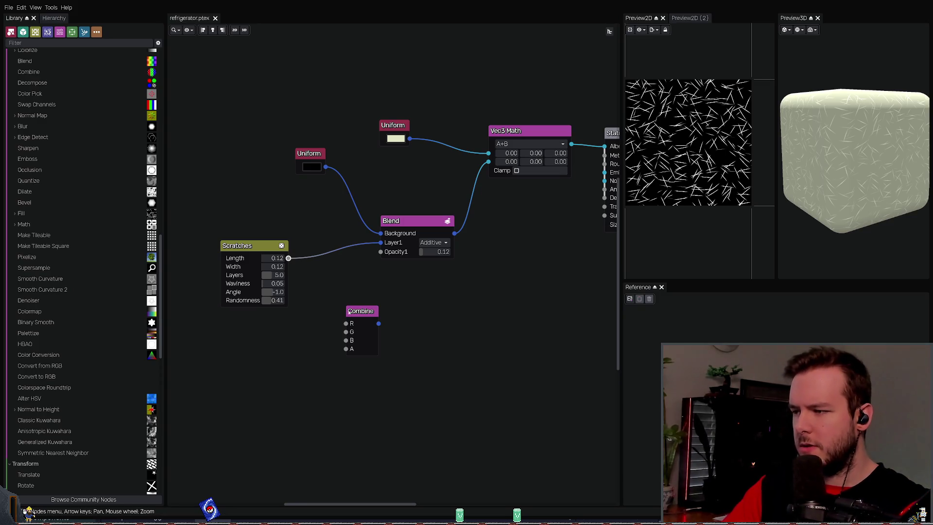
{"action": "left_click", "coordinate": [349, 313]}
{"action": "key", "text": "Delete"}
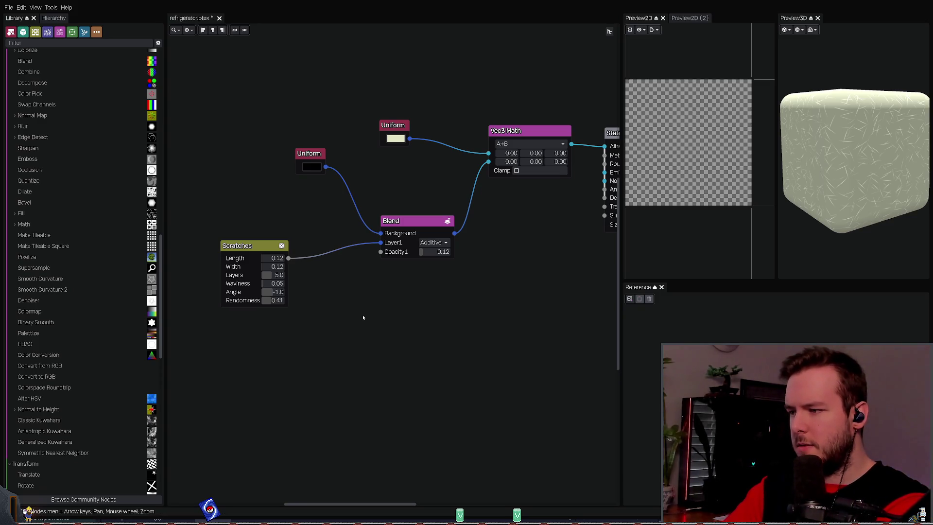
{"action": "key", "text": "ctrl+v"}
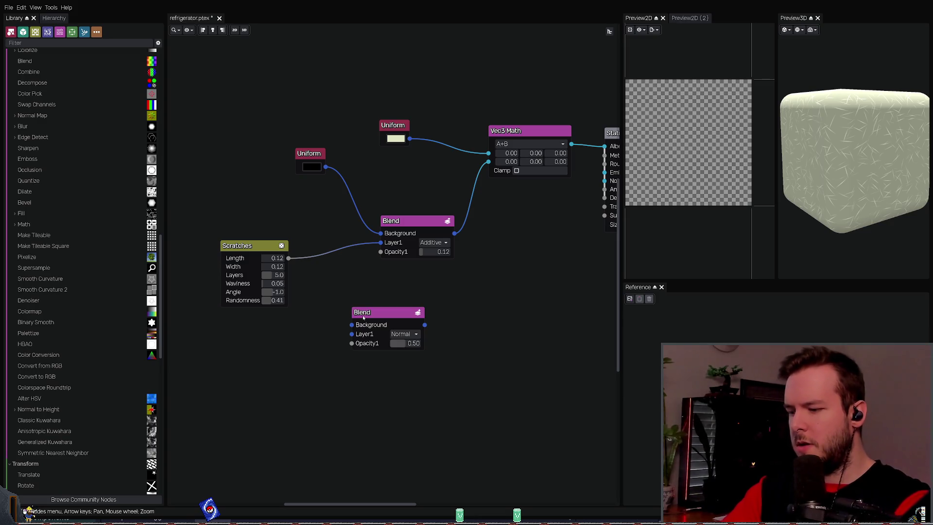
{"action": "left_click", "coordinate": [359, 316]}
{"action": "key", "text": "Delete"}
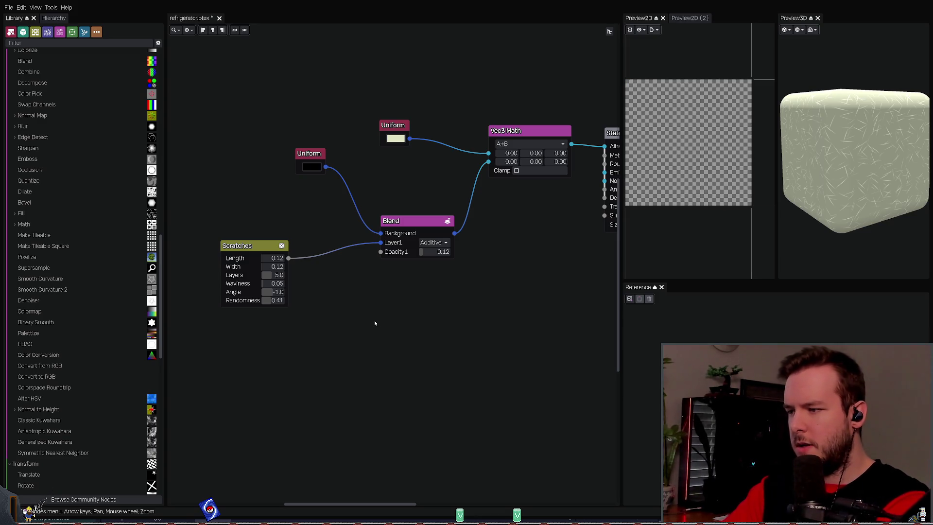
{"action": "key", "text": "ctrl+v"}
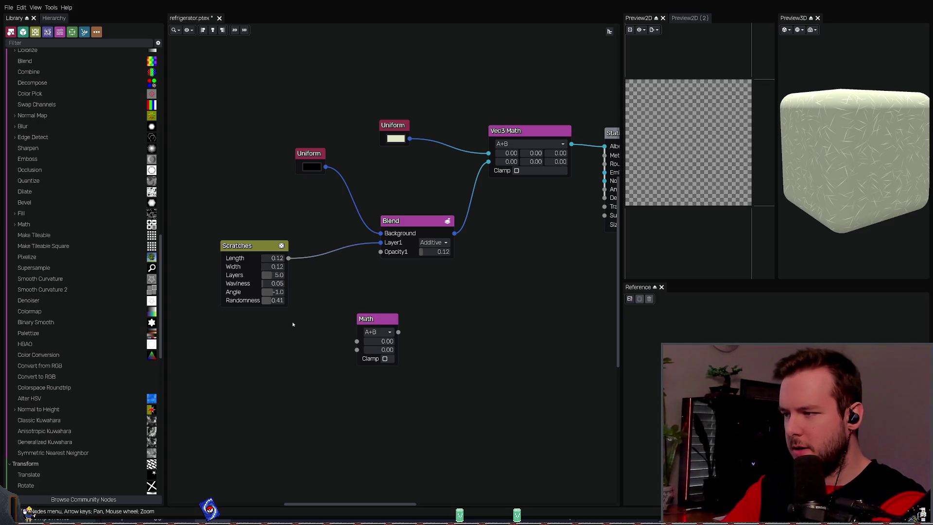
{"action": "key", "text": "ctrl+v"}
{"action": "left_click_drag", "start_coordinate": [293, 324], "coordinate": [290, 345]}
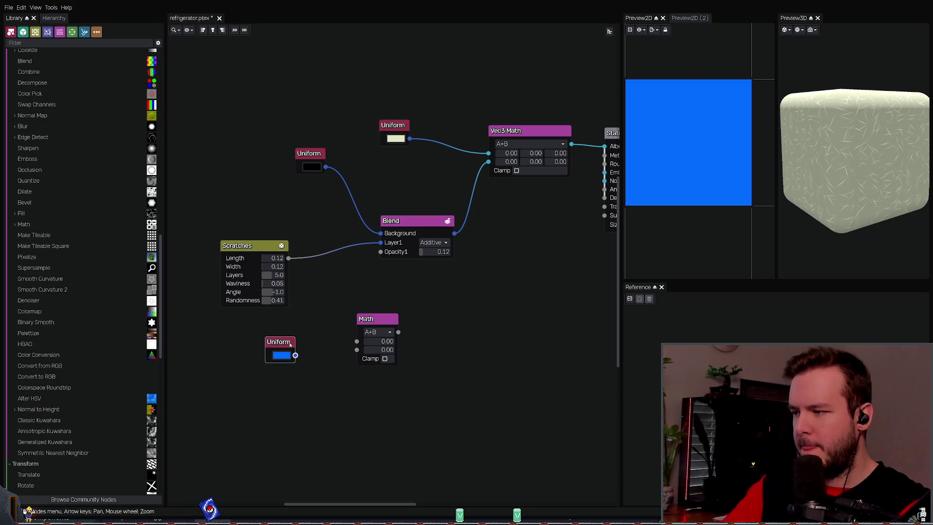
Step: Route Scratches into Math input B, the colour into input A, and Math into Blend Layer1
{"action": "left_click_drag", "start_coordinate": [258, 246], "coordinate": [254, 216]}
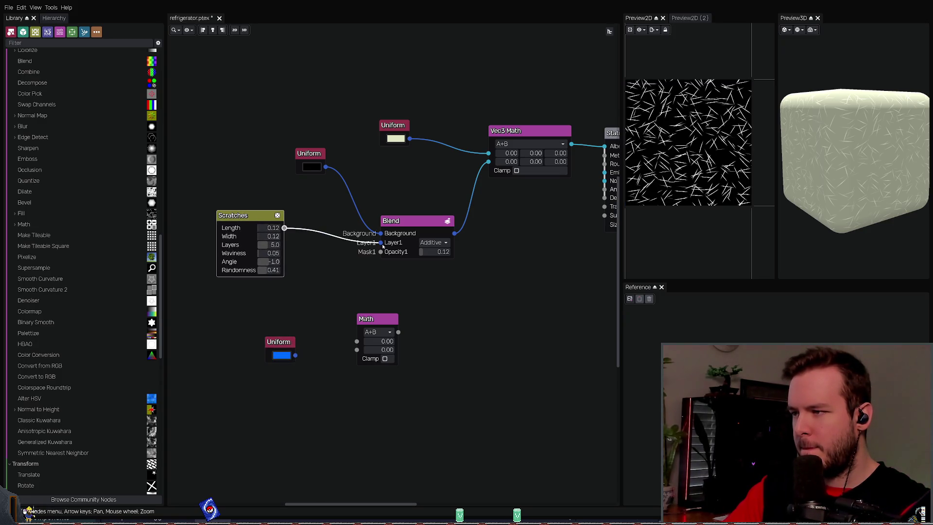
{"action": "mouse_move", "coordinate": [381, 242]}
{"action": "left_mouse_down"}
{"action": "mouse_move", "coordinate": [347, 321]}
{"action": "mouse_move", "coordinate": [356, 341]}
{"action": "mouse_move", "coordinate": [321, 256]}
{"action": "left_mouse_up"}
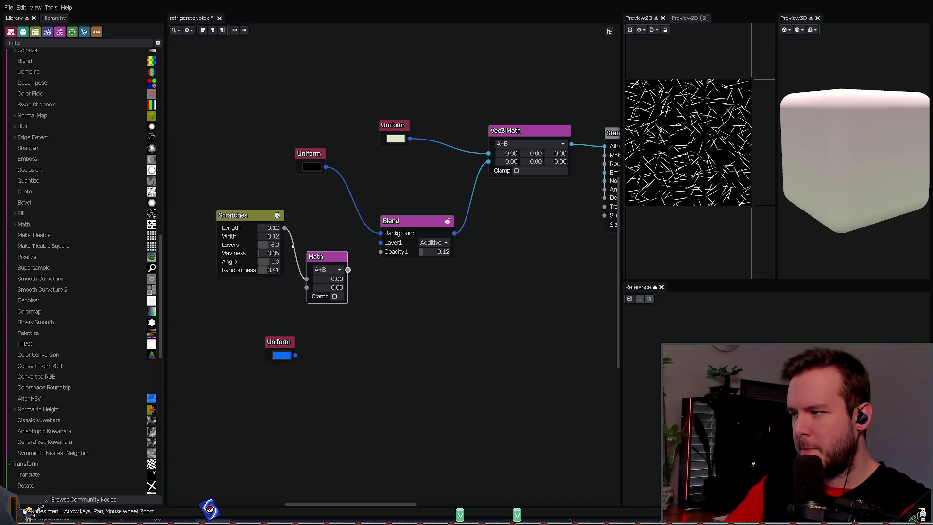
{"action": "left_click_drag", "start_coordinate": [253, 221], "coordinate": [228, 222]}
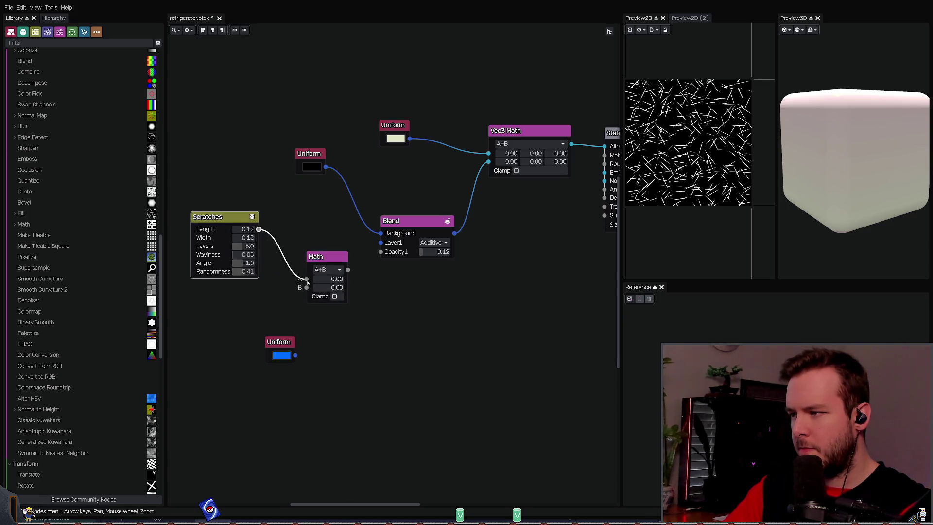
{"action": "left_click_drag", "start_coordinate": [307, 280], "coordinate": [306, 287]}
{"action": "left_click_drag", "start_coordinate": [219, 216], "coordinate": [226, 281]}
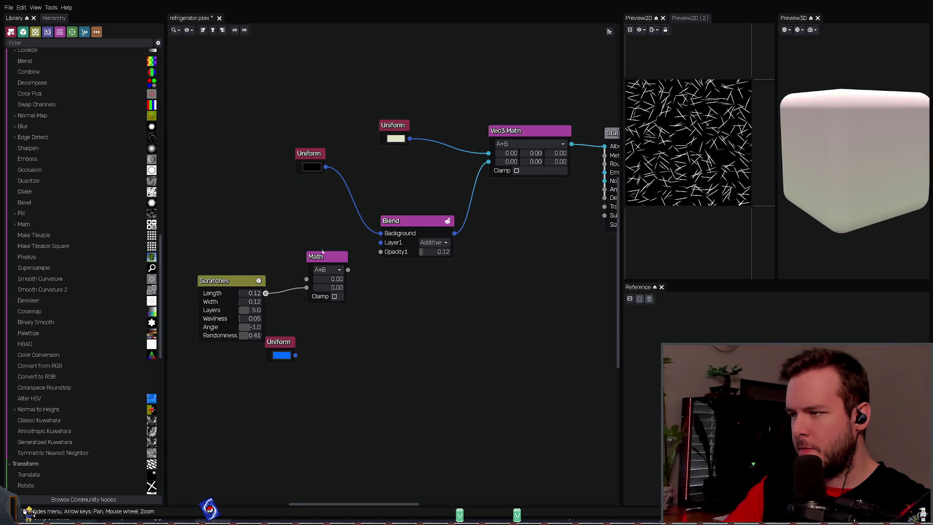
{"action": "left_click_drag", "start_coordinate": [348, 270], "coordinate": [381, 243]}
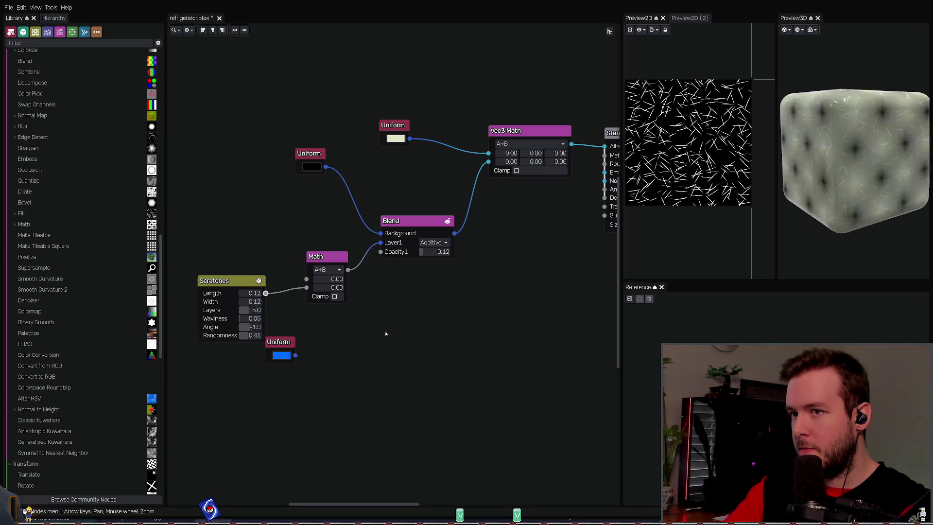
{"action": "mouse_move", "coordinate": [295, 359]}
{"action": "left_mouse_down"}
{"action": "mouse_move", "coordinate": [210, 212]}
{"action": "mouse_move", "coordinate": [306, 279]}
{"action": "left_mouse_up"}
{"action": "left_click_drag", "start_coordinate": [192, 199], "coordinate": [214, 212]}
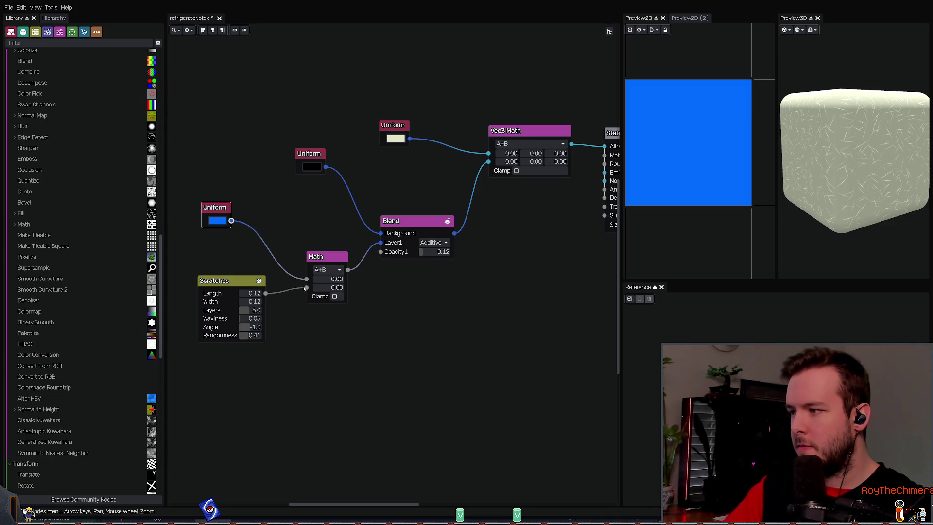
{"action": "mouse_move", "coordinate": [506, 247]}
{"action": "middle_mouse_down"}
{"action": "mouse_move", "coordinate": [418, 244]}
{"action": "mouse_move", "coordinate": [505, 236]}
{"action": "mouse_move", "coordinate": [480, 237]}
{"action": "middle_mouse_up"}
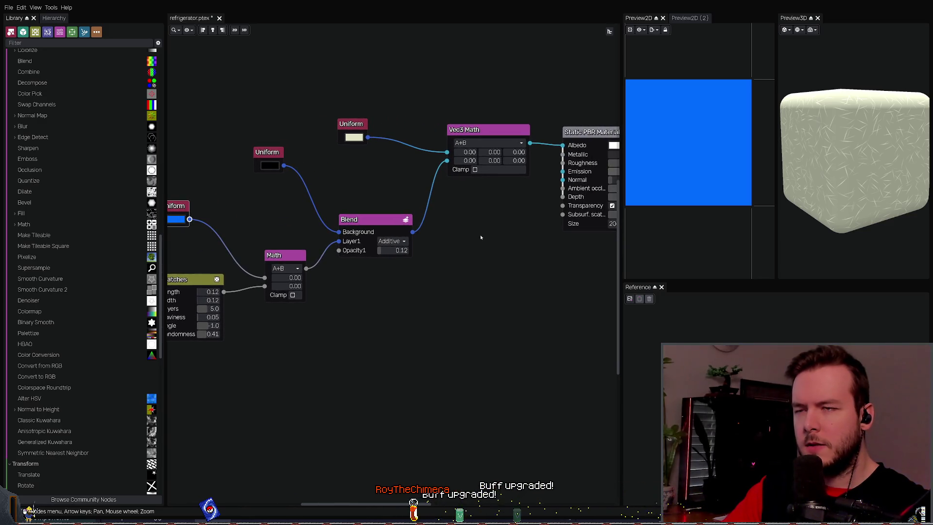
Step: Try A*B and A-B operations on the Math node, then box-select and delete it
{"action": "left_click", "coordinate": [372, 219]}
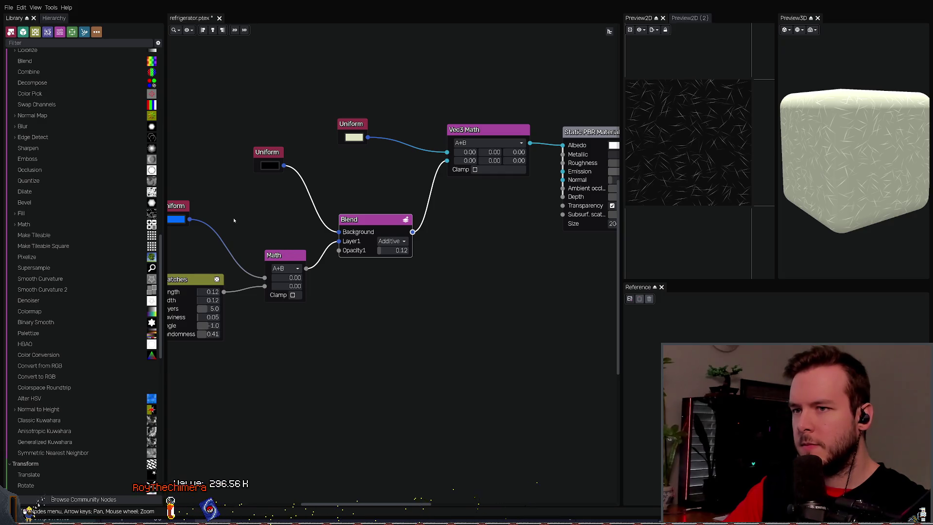
{"action": "middle_click_drag", "start_coordinate": [234, 221], "coordinate": [212, 221]}
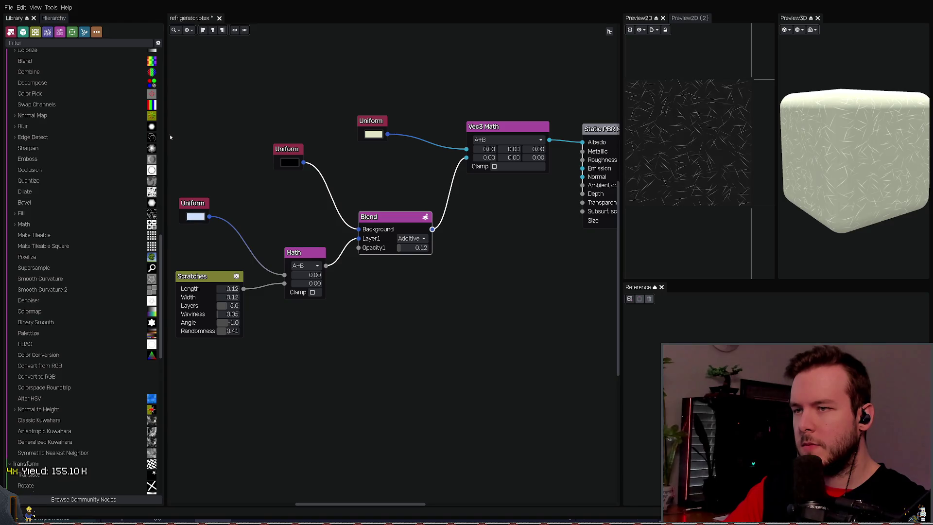
{"action": "middle_click_drag", "start_coordinate": [275, 202], "coordinate": [297, 186]}
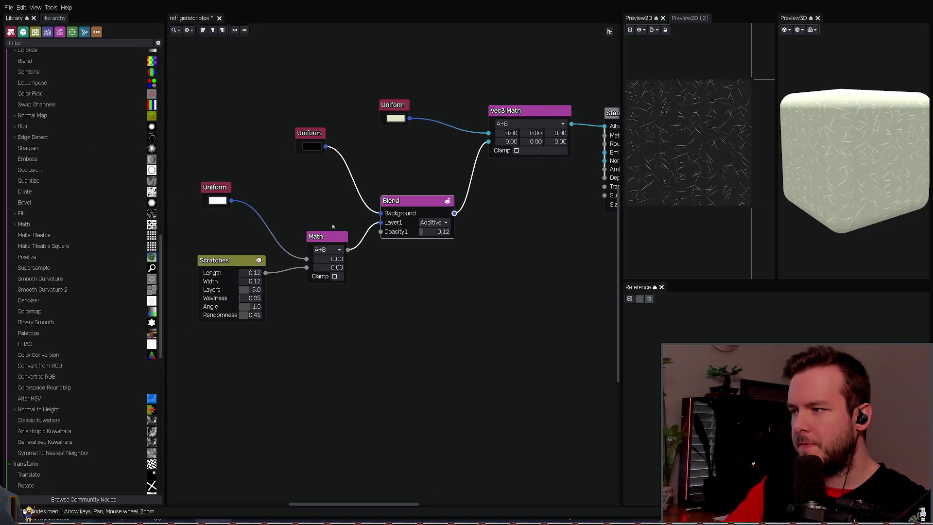
{"action": "left_click", "coordinate": [328, 249]}
{"action": "left_click", "coordinate": [323, 275]}
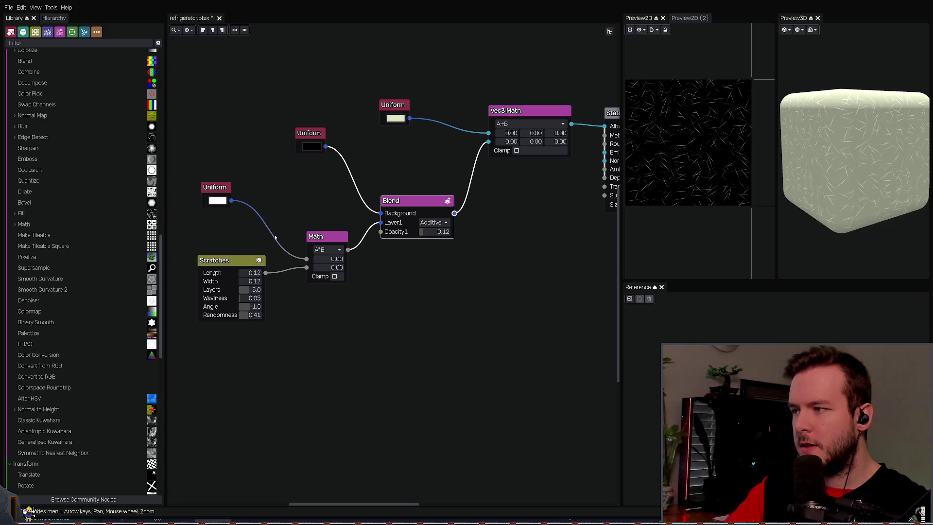
{"action": "left_click", "coordinate": [217, 200]}
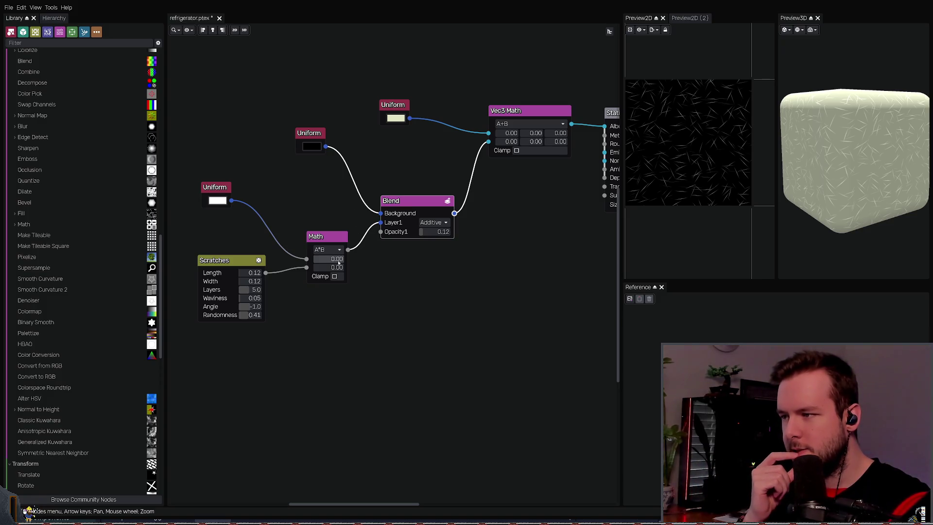
{"action": "mouse_move", "coordinate": [338, 267]}
{"action": "left_mouse_down"}
{"action": "mouse_move", "coordinate": [359, 274]}
{"action": "mouse_move", "coordinate": [311, 265]}
{"action": "left_mouse_up"}
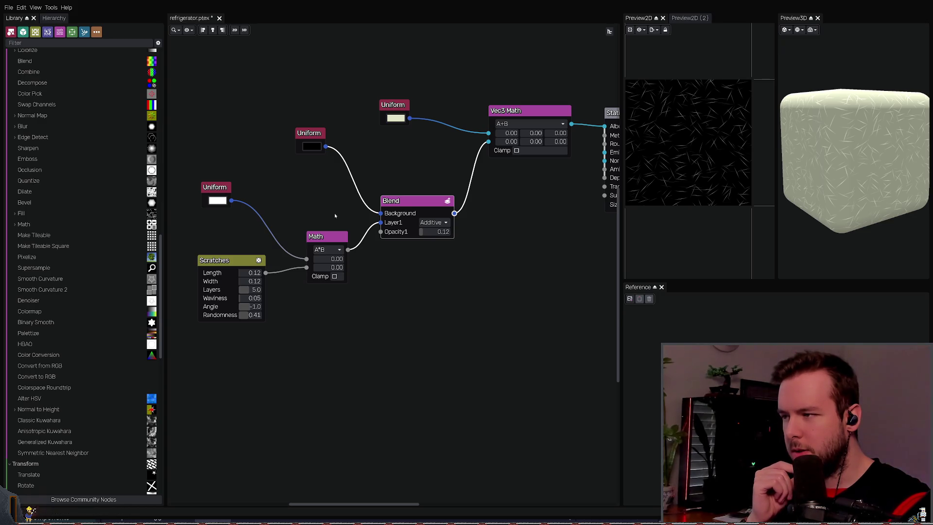
{"action": "key", "text": "Up"}
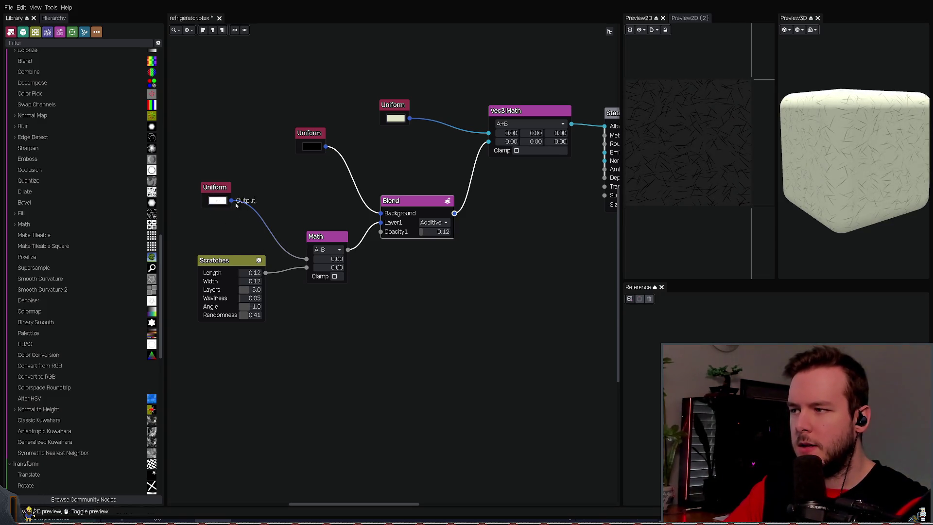
{"action": "left_click_drag", "start_coordinate": [255, 219], "coordinate": [201, 164]}
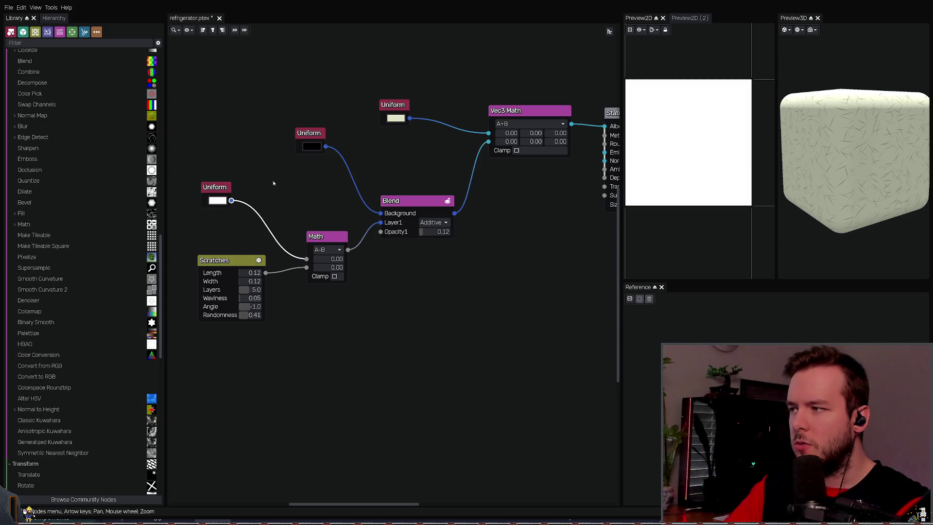
{"action": "left_click_drag", "start_coordinate": [287, 198], "coordinate": [360, 308]}
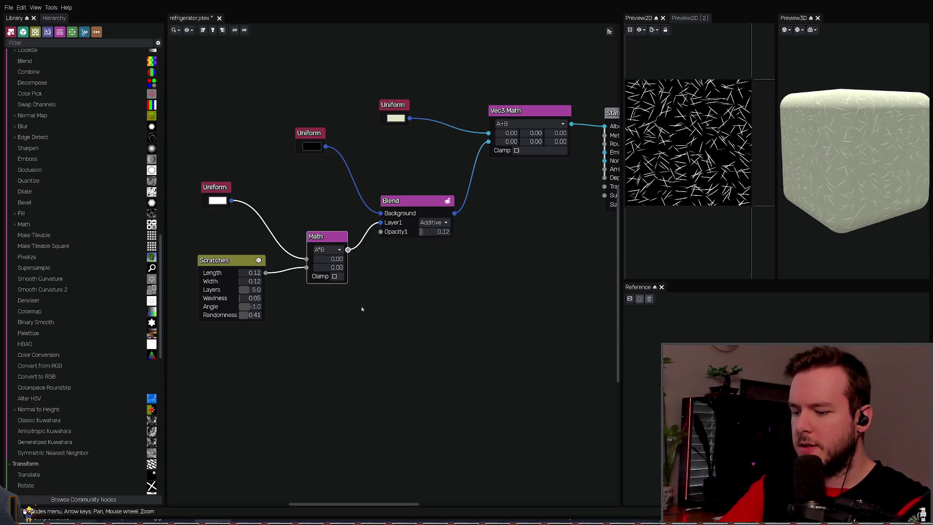
{"action": "key", "text": "Delete"}
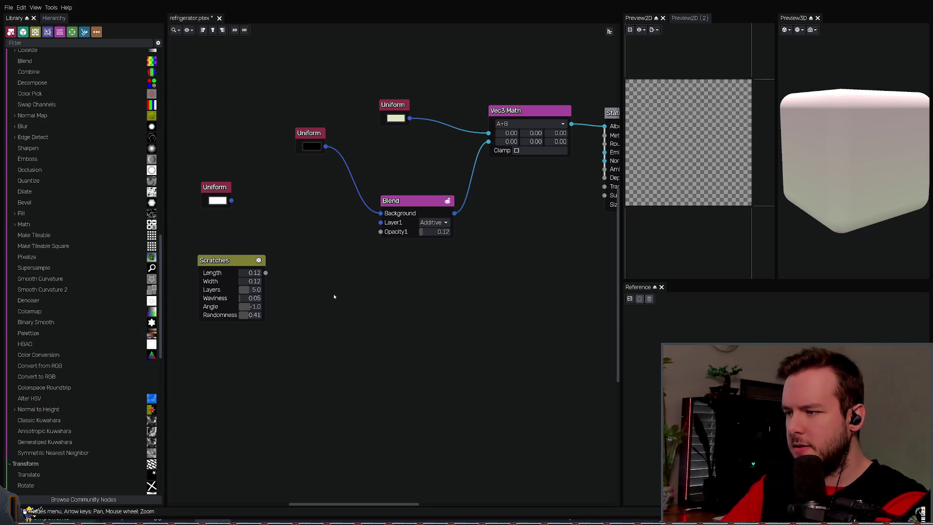
Step: Add a TEX3D Colorize node, then delete it as the wrong node
{"action": "key", "text": "ctrl+v"}
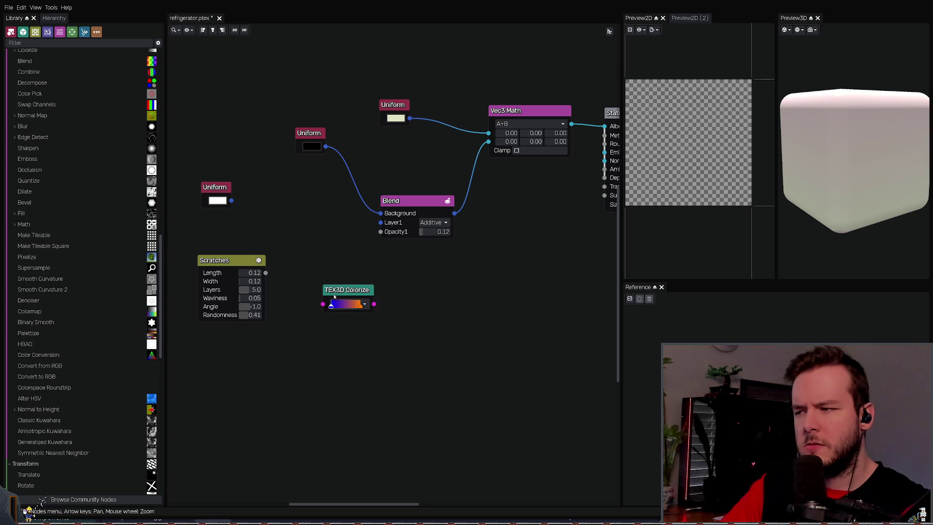
{"action": "mouse_move", "coordinate": [326, 305]}
{"action": "left_mouse_down"}
{"action": "mouse_move", "coordinate": [267, 275]}
{"action": "mouse_move", "coordinate": [323, 304]}
{"action": "left_mouse_up"}
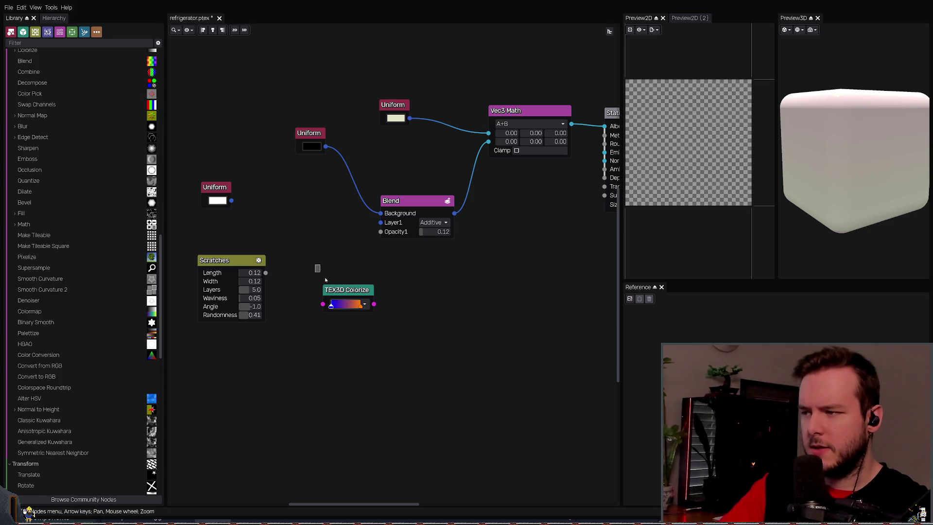
{"action": "left_click", "coordinate": [340, 306]}
{"action": "key", "text": "Delete"}
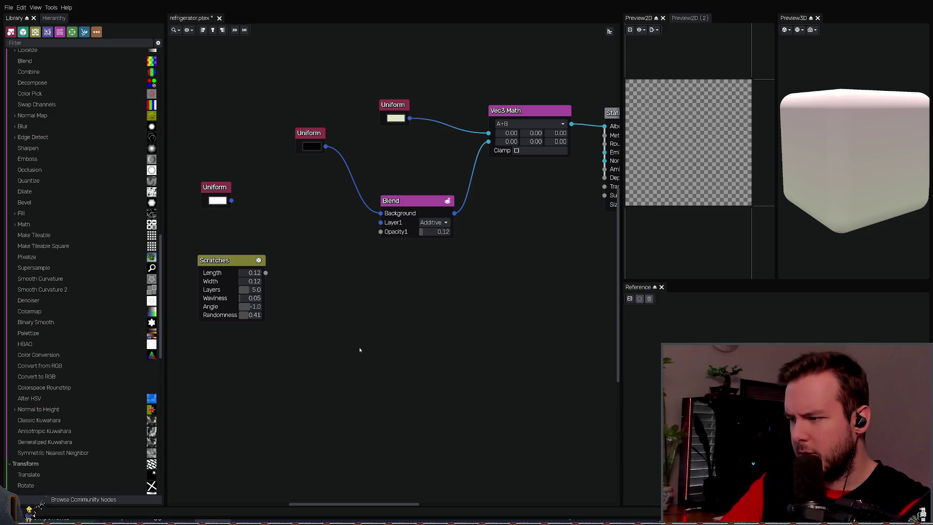
Step: Wire Scratches through a new Colorize node into Blend Layer1 and delete the white Uniform
{"action": "key", "text": "ctrl+z"}
{"action": "left_click_drag", "start_coordinate": [326, 321], "coordinate": [265, 273]}
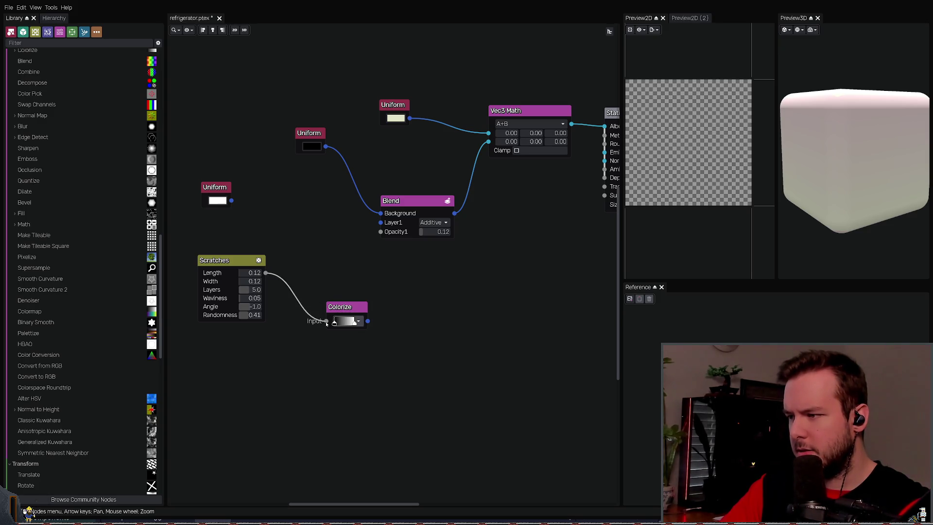
{"action": "mouse_move", "coordinate": [340, 307]}
{"action": "left_mouse_down"}
{"action": "mouse_move", "coordinate": [296, 267]}
{"action": "mouse_move", "coordinate": [369, 243]}
{"action": "mouse_move", "coordinate": [380, 222]}
{"action": "left_mouse_up"}
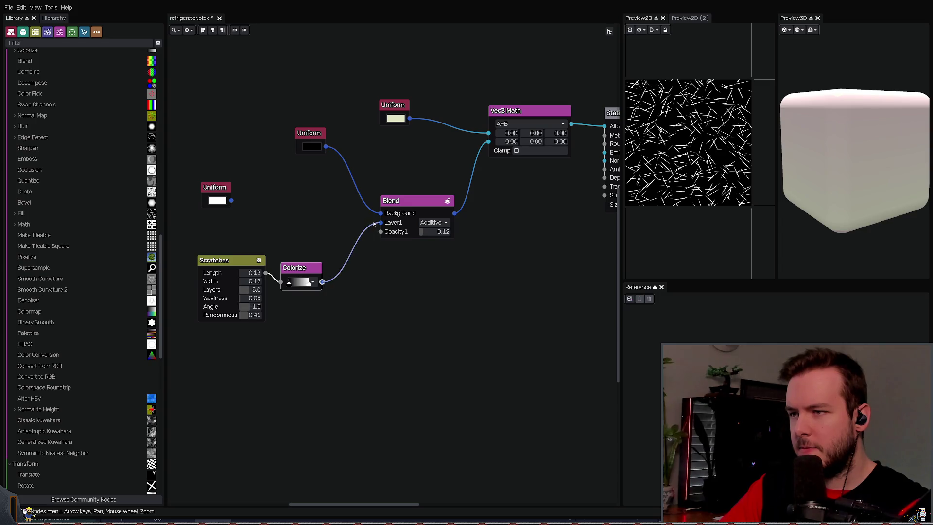
{"action": "left_click", "coordinate": [216, 188]}
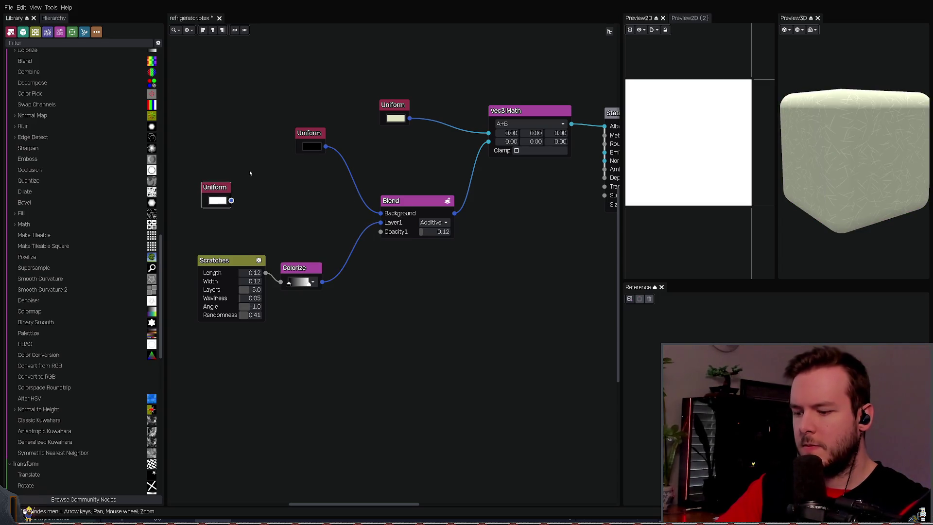
{"action": "key", "text": "Delete"}
{"action": "left_click_drag", "start_coordinate": [224, 261], "coordinate": [216, 259]}
{"action": "left_click_drag", "start_coordinate": [295, 267], "coordinate": [298, 236]}
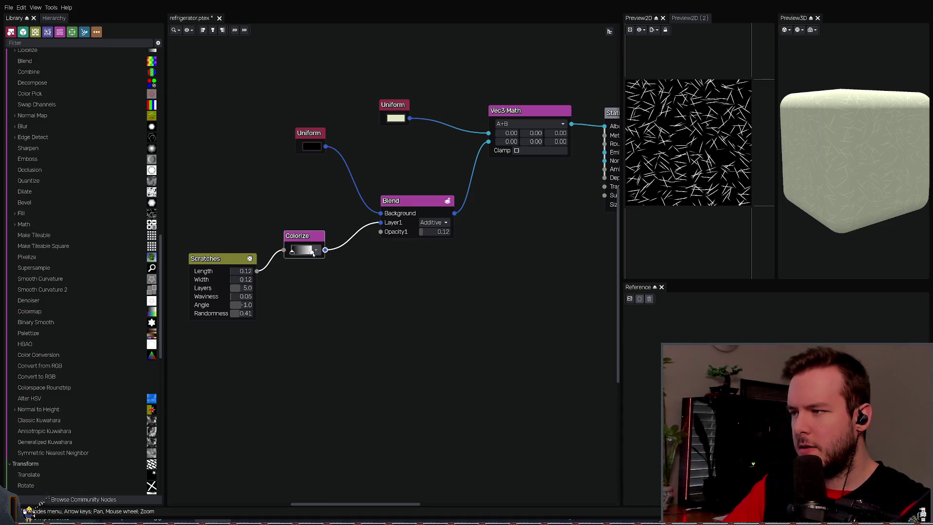
Step: Try pink and grey for the Colorize gradient's bright end, leaving it white
{"action": "left_click", "coordinate": [311, 251]}
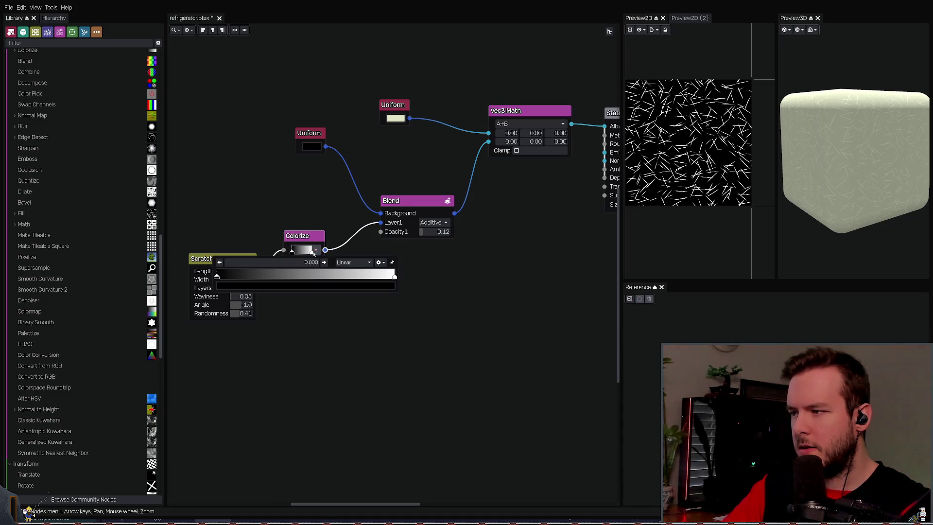
{"action": "left_click", "coordinate": [395, 278]}
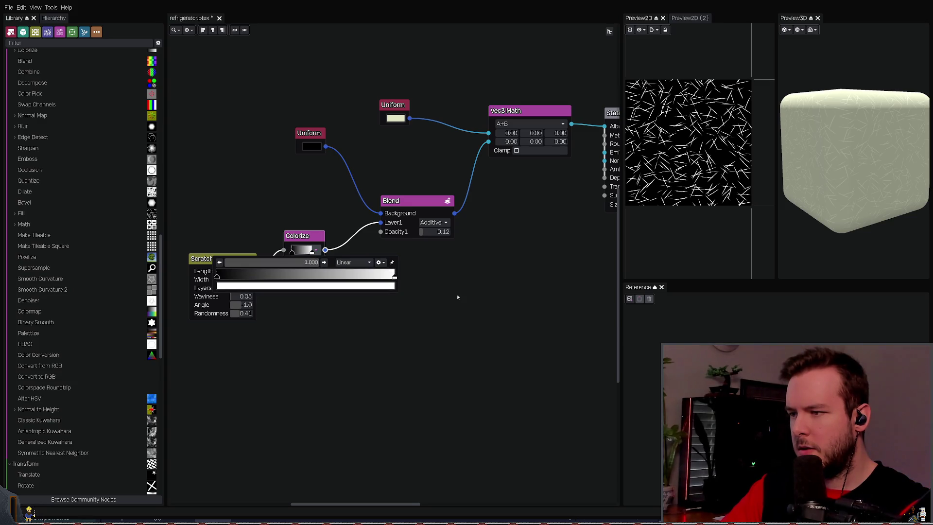
{"action": "key", "text": "ctrl+v"}
{"action": "key", "text": "ctrl+z"}
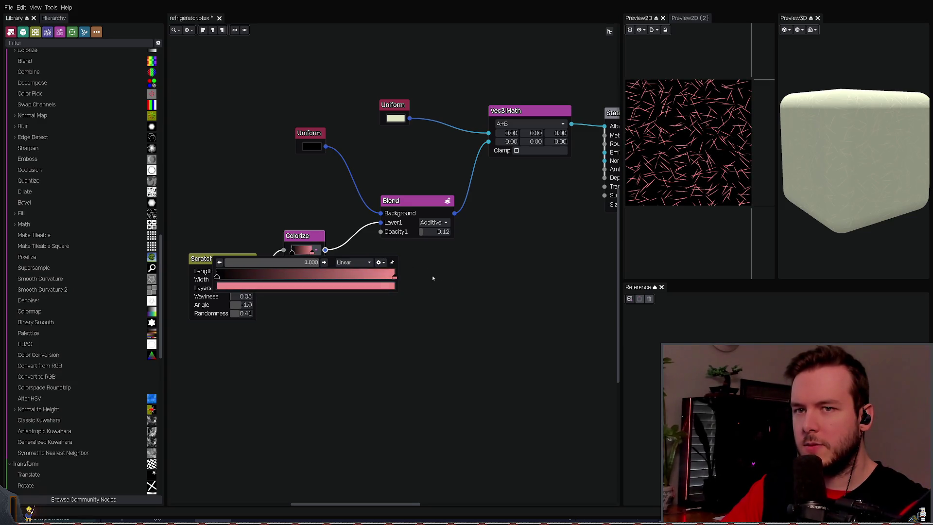
{"action": "key", "text": "ctrl+z"}
{"action": "key", "text": "ctrl+z"}
{"action": "key", "text": "ctrl+z"}
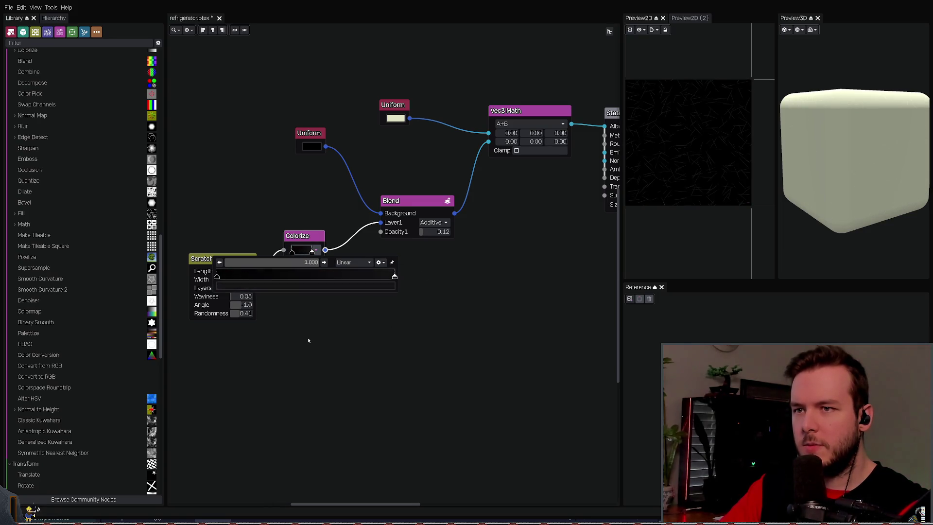
{"action": "key", "text": "ctrl+shift+z"}
{"action": "key", "text": "ctrl+shift+z"}
{"action": "key", "text": "ctrl+shift+z"}
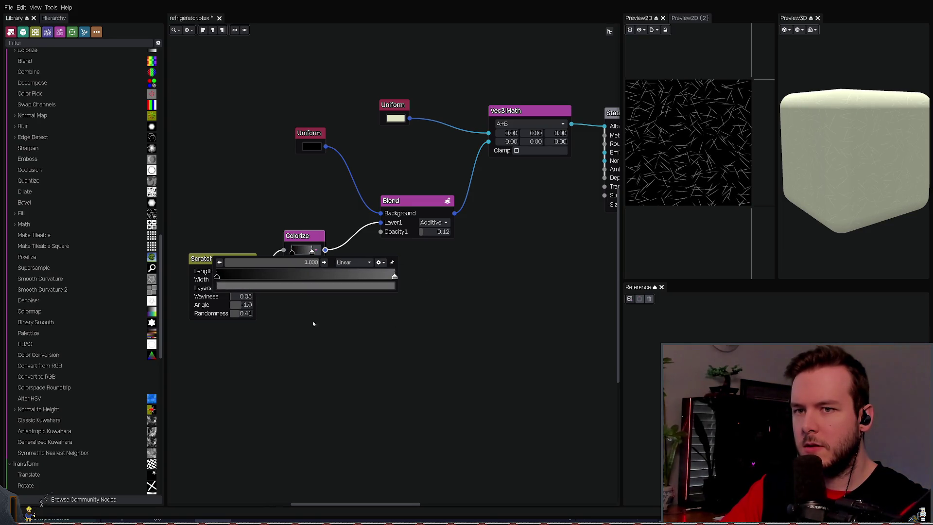
{"action": "key", "text": "ctrl+z"}
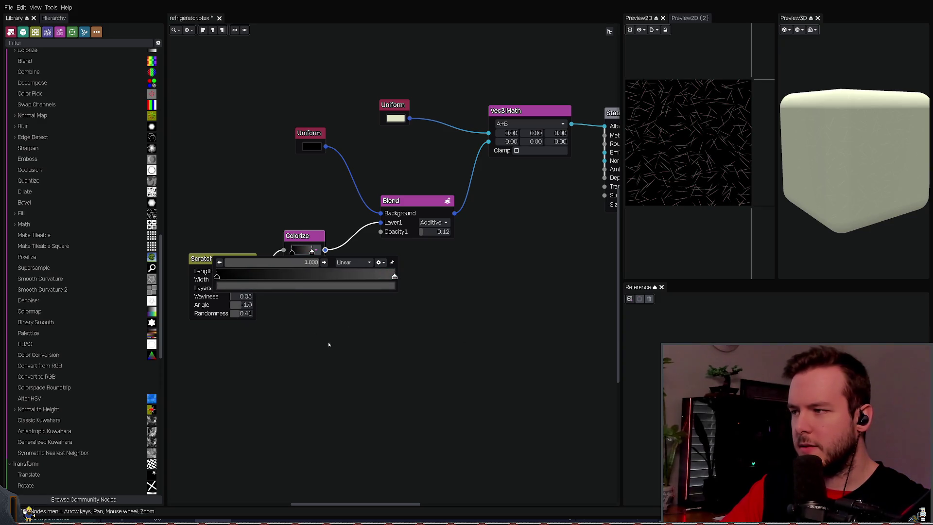
{"action": "left_click", "coordinate": [328, 342]}
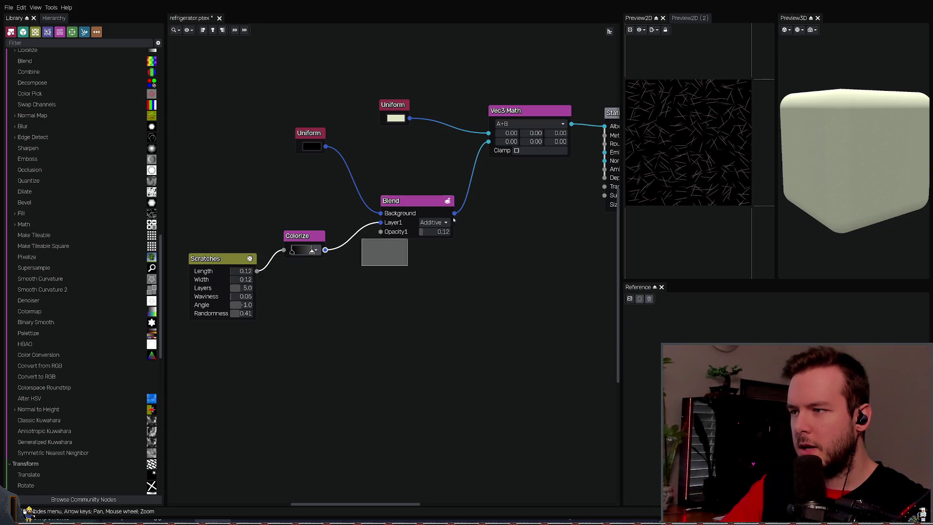
Step: Delete the Blend and dark Uniform nodes and connect Colorize to Vec3 Math's second input
{"action": "left_click", "coordinate": [428, 207]}
{"action": "key", "text": "ctrl+z"}
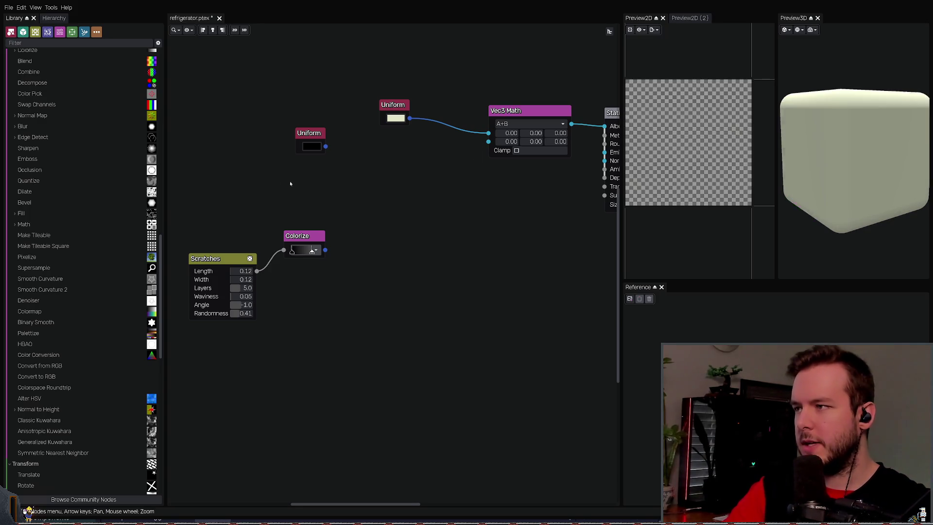
{"action": "key", "text": "ctrl+z"}
{"action": "mouse_move", "coordinate": [324, 249]}
{"action": "left_mouse_down"}
{"action": "mouse_move", "coordinate": [469, 185]}
{"action": "mouse_move", "coordinate": [488, 142]}
{"action": "left_mouse_up"}
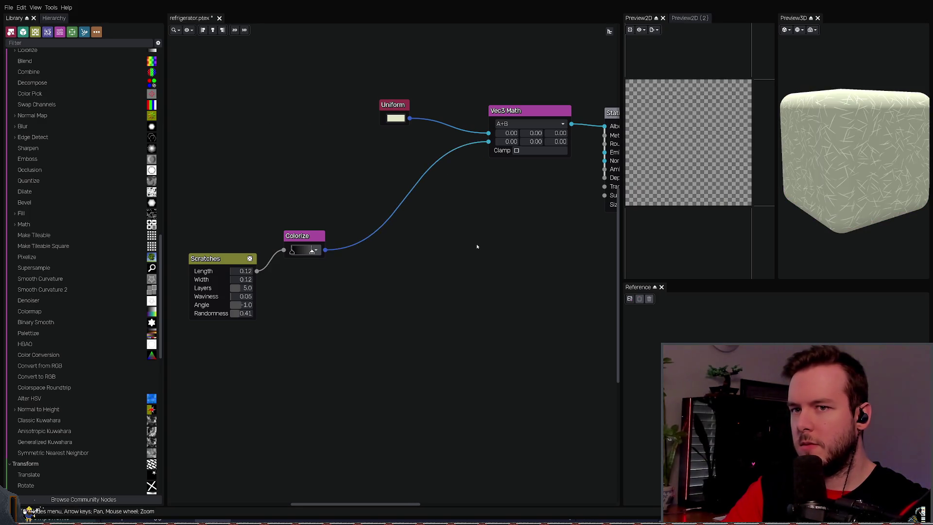
{"action": "mouse_move", "coordinate": [213, 367]}
{"action": "left_mouse_down"}
{"action": "mouse_move", "coordinate": [335, 220]}
{"action": "mouse_move", "coordinate": [419, 186]}
{"action": "mouse_move", "coordinate": [392, 168]}
{"action": "left_mouse_up"}
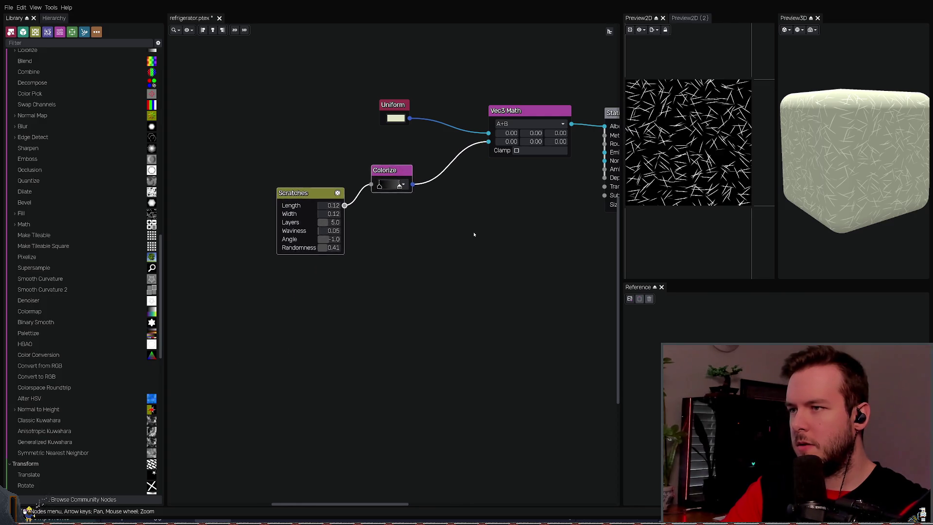